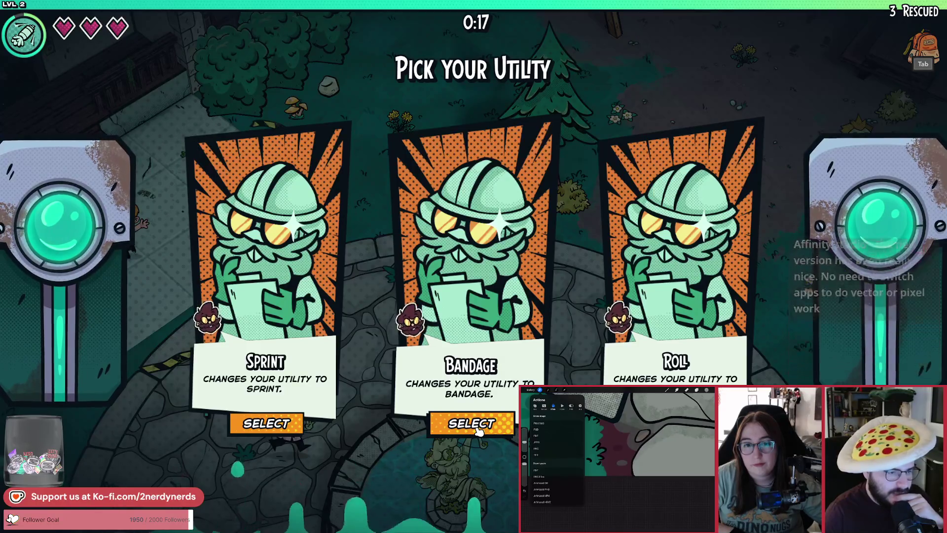
# Switch to Affinity Designer and zoom until the whole Roundabout_Manor cobblestone artwork is visible.
pyautogui.hotkey('alt', 'Tab')
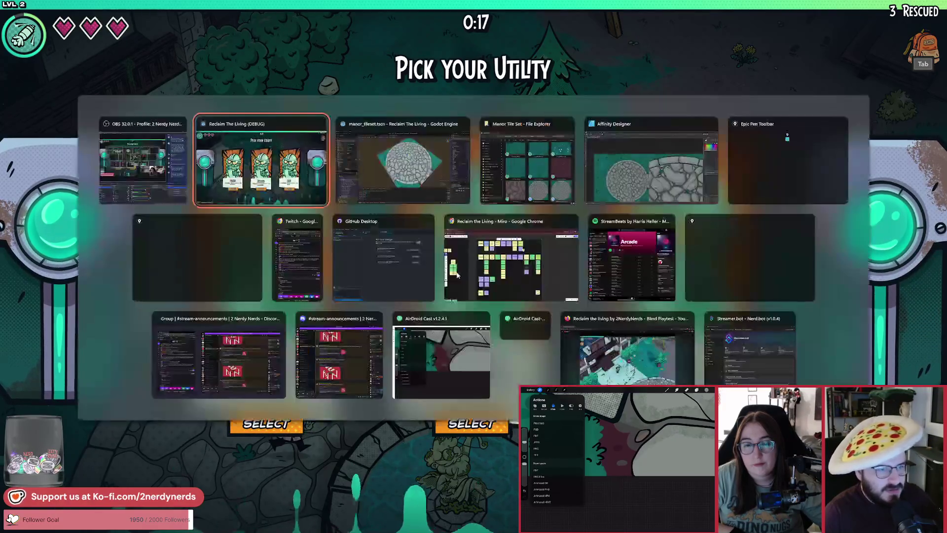
pyautogui.click(614, 166)
pyautogui.scroll(3, 515, 229)
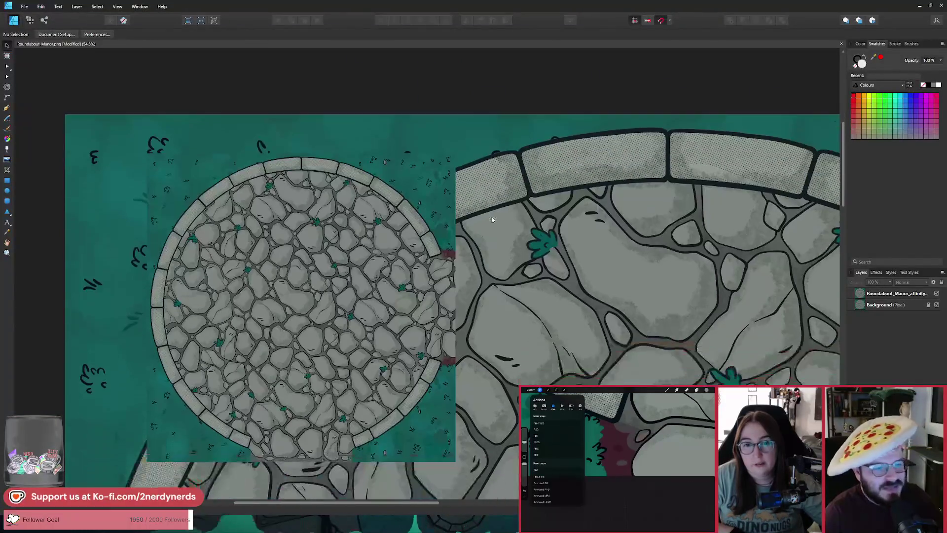
pyautogui.scroll(-4, 514, 229)
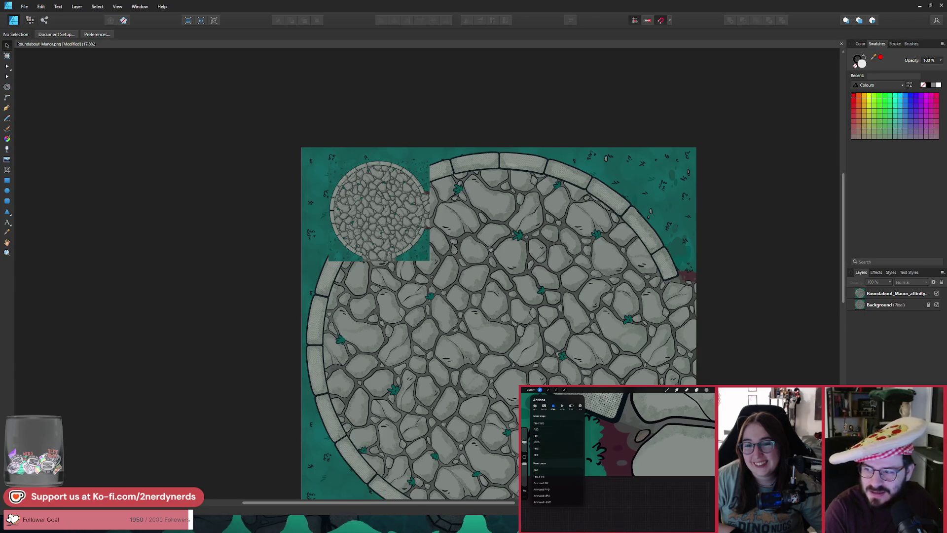
pyautogui.moveTo(946, 96)
pyautogui.mouseDown()
pyautogui.moveTo(310, 49)
pyautogui.moveTo(210, 33)
pyautogui.mouseUp()
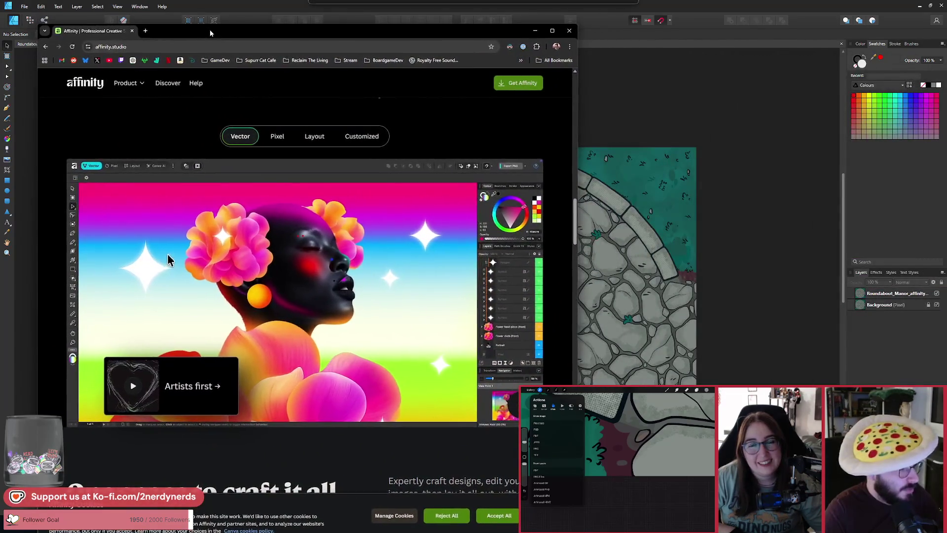
pyautogui.hotkey('ctrl', '+')
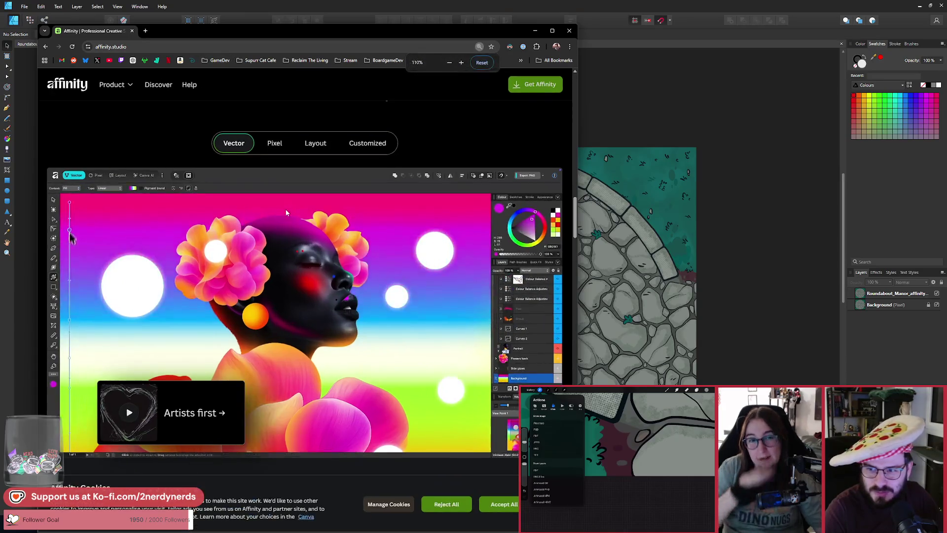
pyautogui.moveTo(194, 35)
pyautogui.mouseDown()
pyautogui.moveTo(230, 31)
pyautogui.moveTo(225, 39)
pyautogui.mouseUp()
pyautogui.scroll(-2, 210, 150)
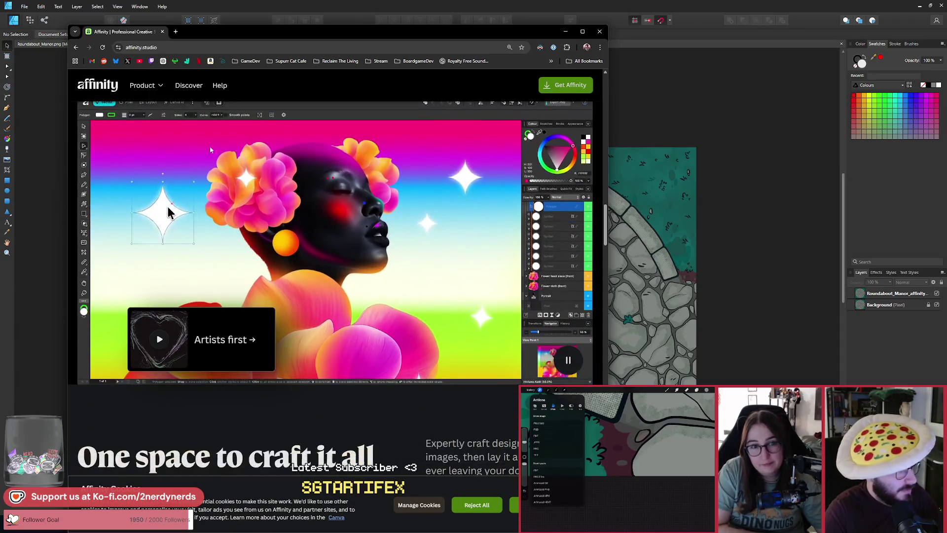
pyautogui.scroll(1, 210, 149)
pyautogui.moveTo(219, 40); pyautogui.dragTo(194, 33)
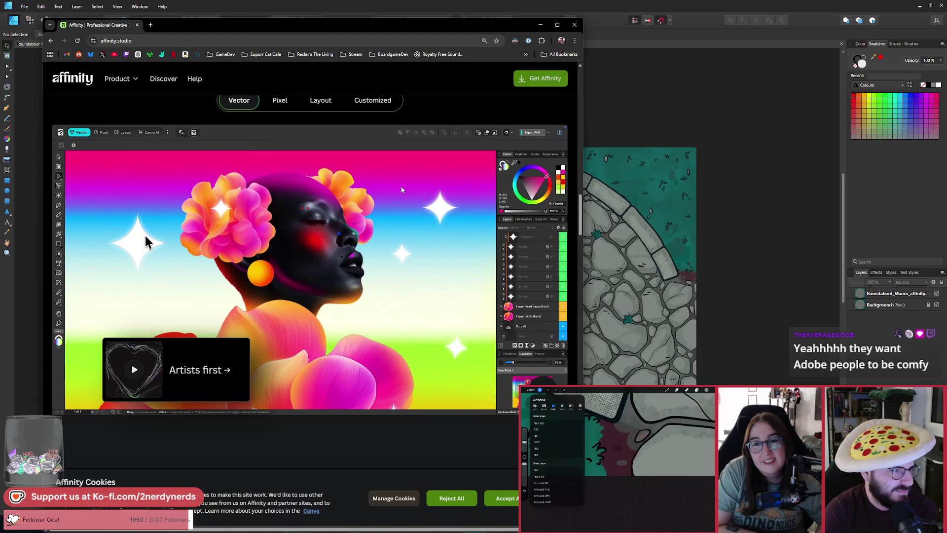
pyautogui.moveTo(476, 25)
pyautogui.mouseDown()
pyautogui.moveTo(581, 51)
pyautogui.moveTo(561, 49)
pyautogui.mouseUp()
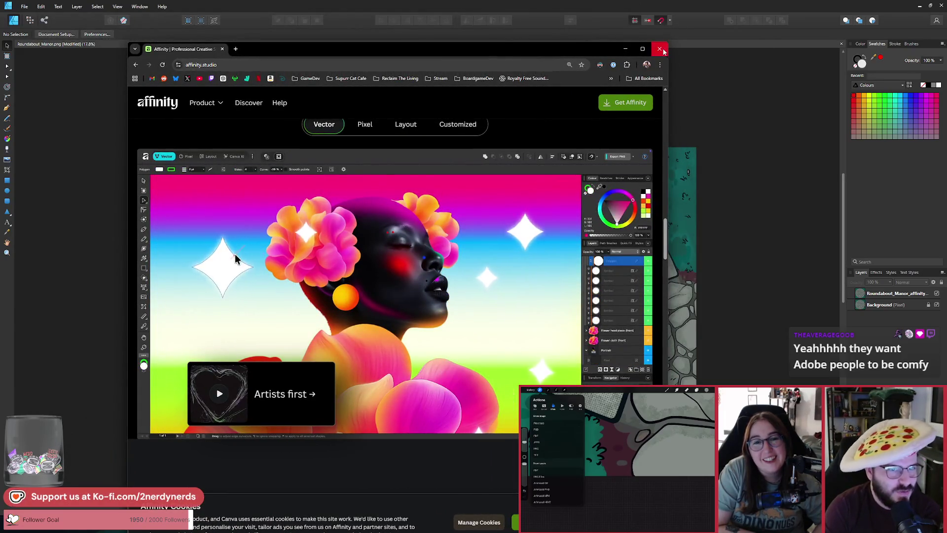
pyautogui.click(661, 48)
# Close Roundabout_Manor.png in Affinity Designer and discard its unsaved changes.
pyautogui.scroll(-1, 624, 210)
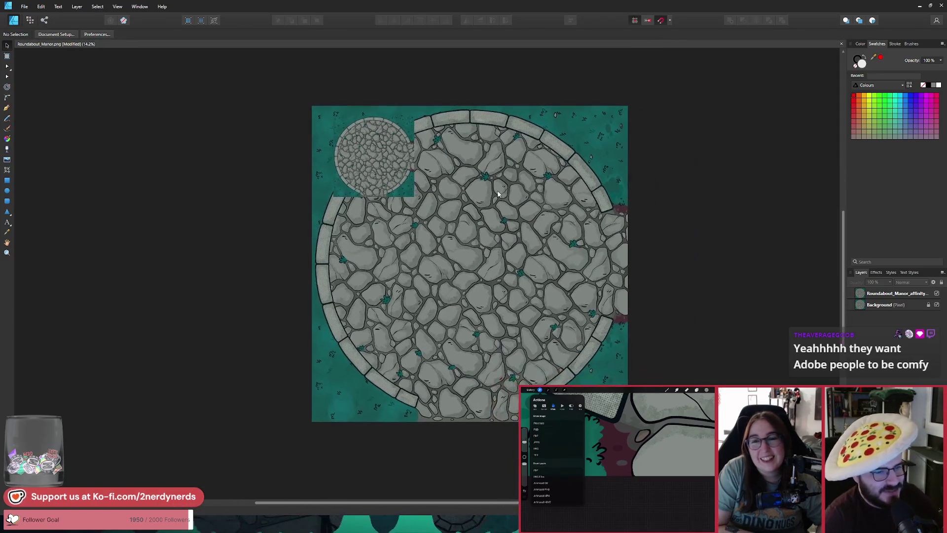
pyautogui.scroll(1, 451, 177)
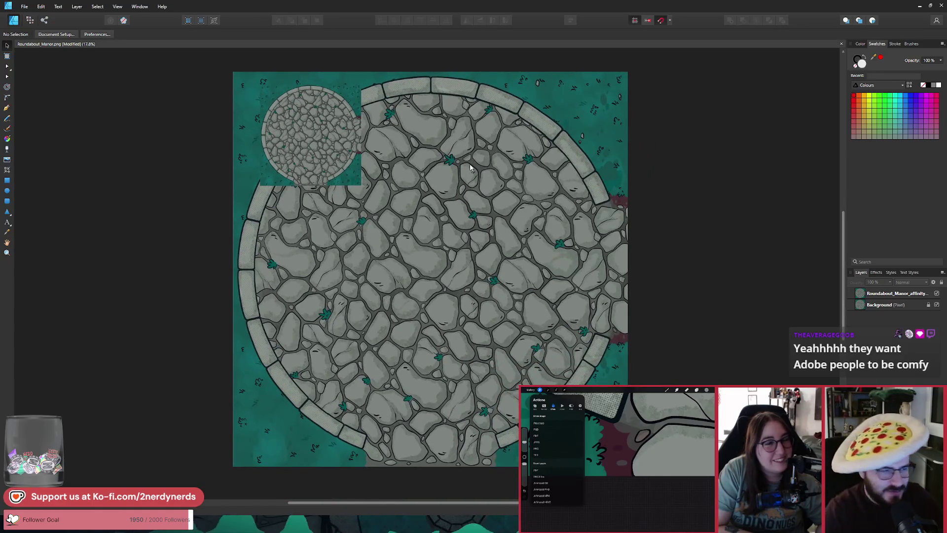
pyautogui.click(336, 131)
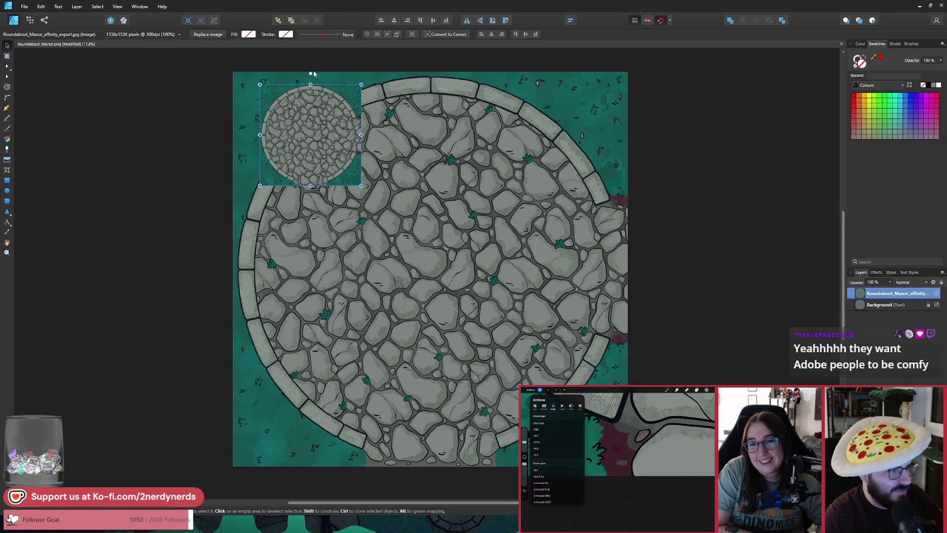
pyautogui.click(941, 5)
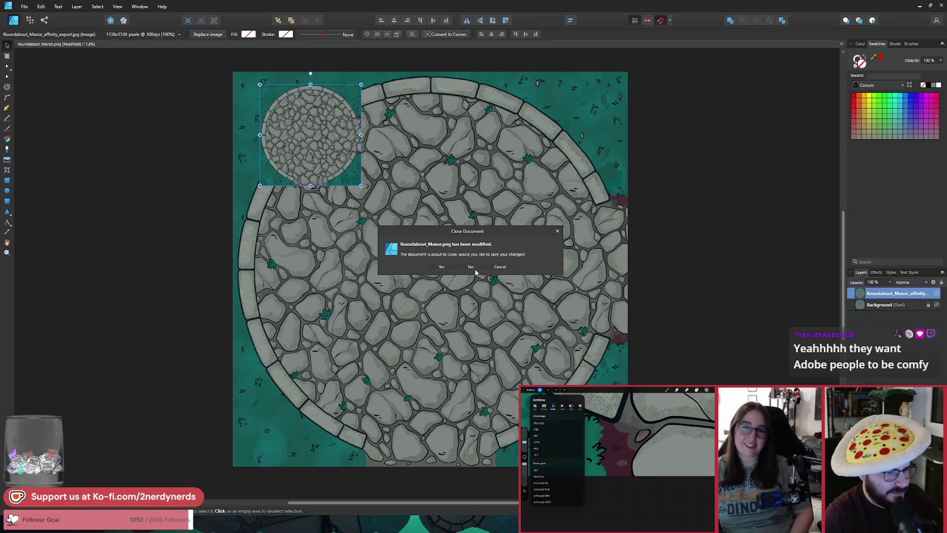
pyautogui.click(471, 266)
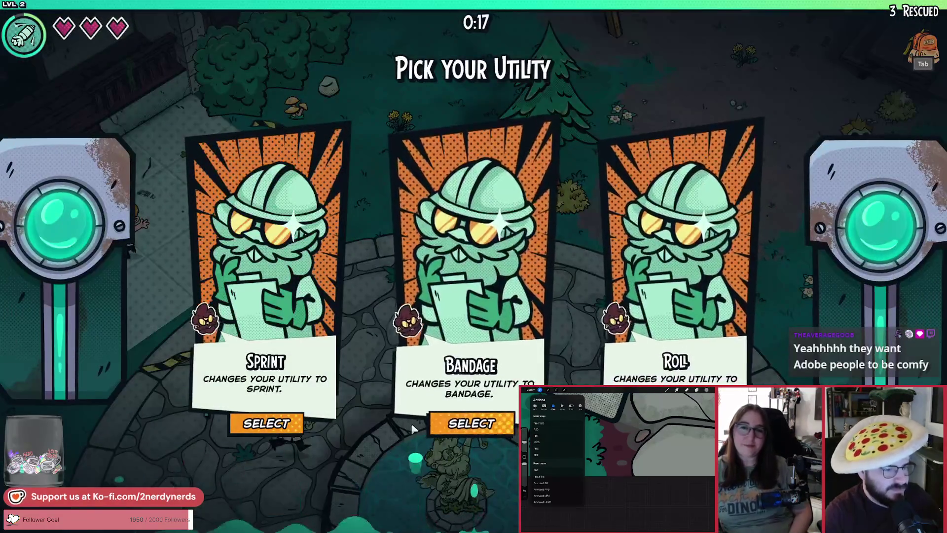
# Pick the Sprint utility and walk across the cobblestone roundabout and back toward the fountain.
pyautogui.click(266, 423)
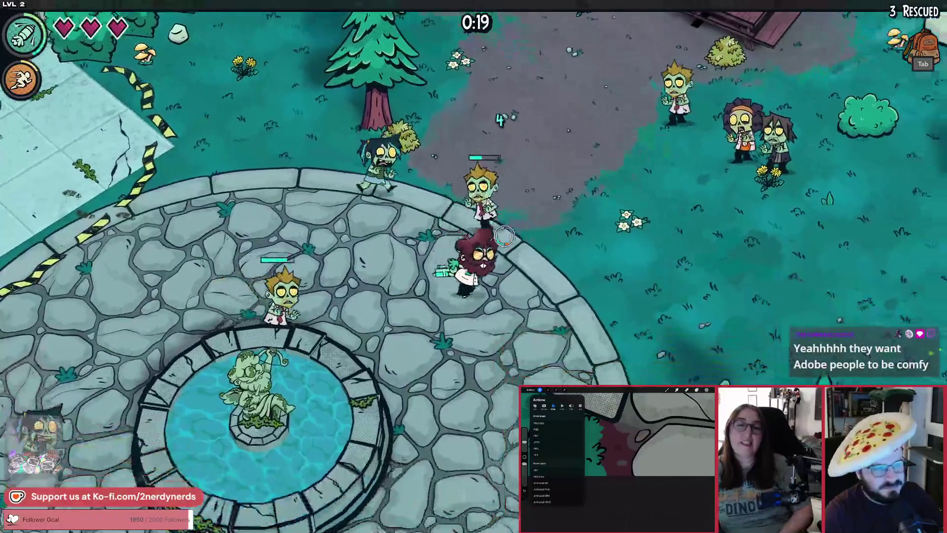
pyautogui.press('d')
pyautogui.press('s')
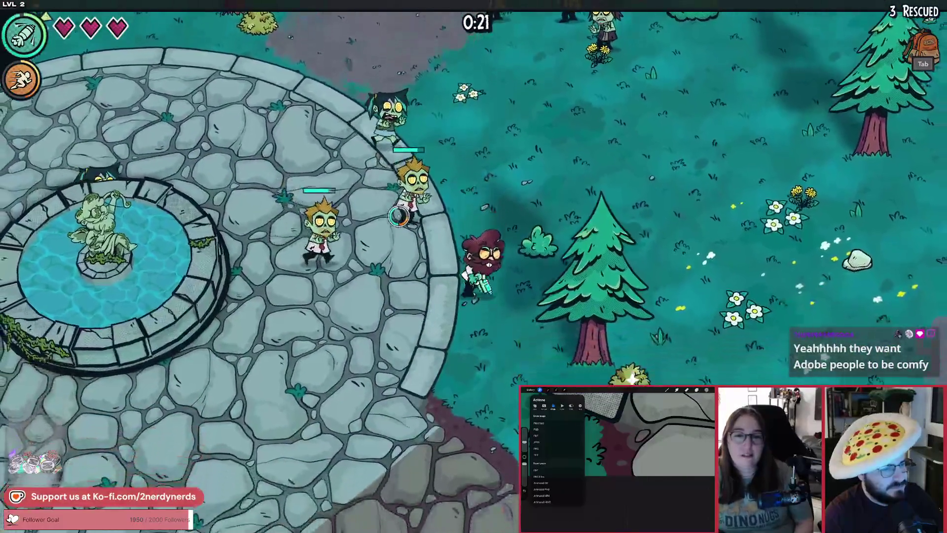
pyautogui.press('s')
pyautogui.press('a')
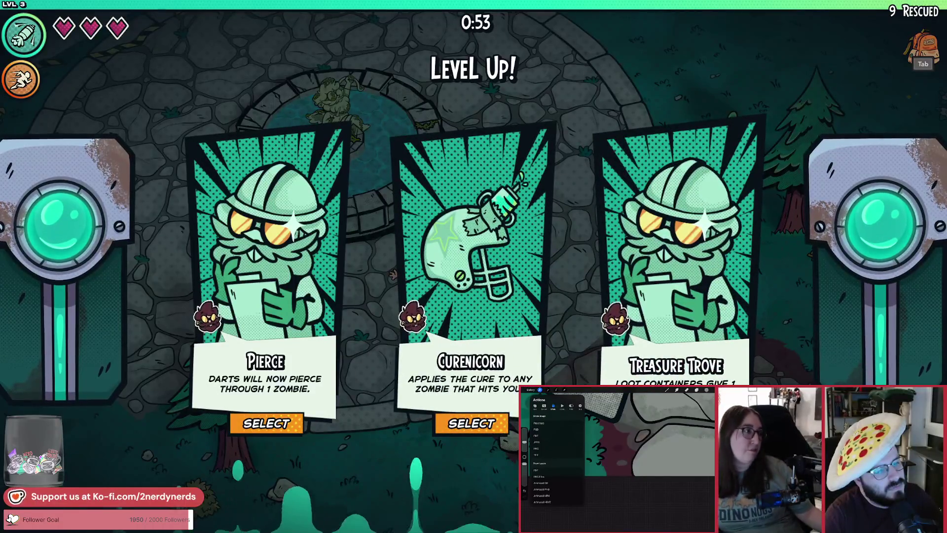
# Choose the Pierce upgrade and walk around the roundabout, then south onto the stone path.
pyautogui.click(277, 437)
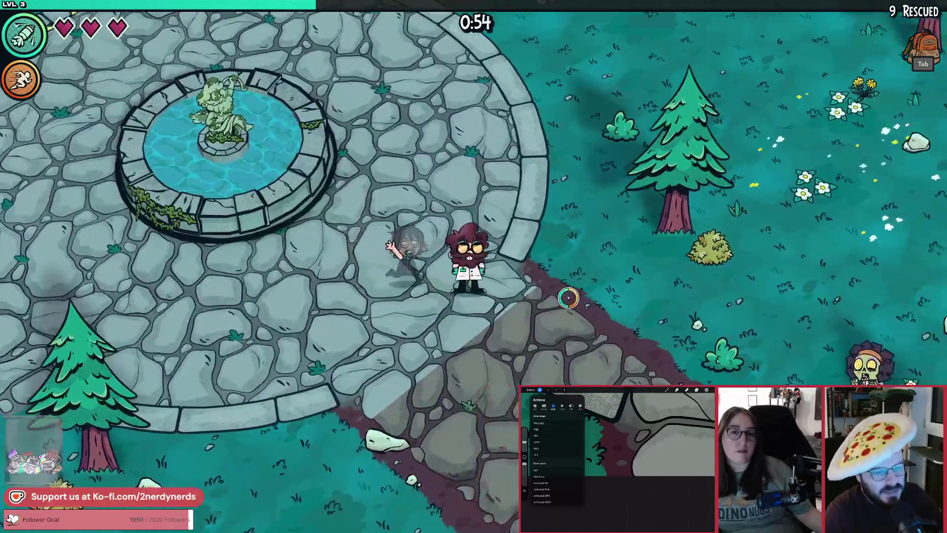
pyautogui.press('w')
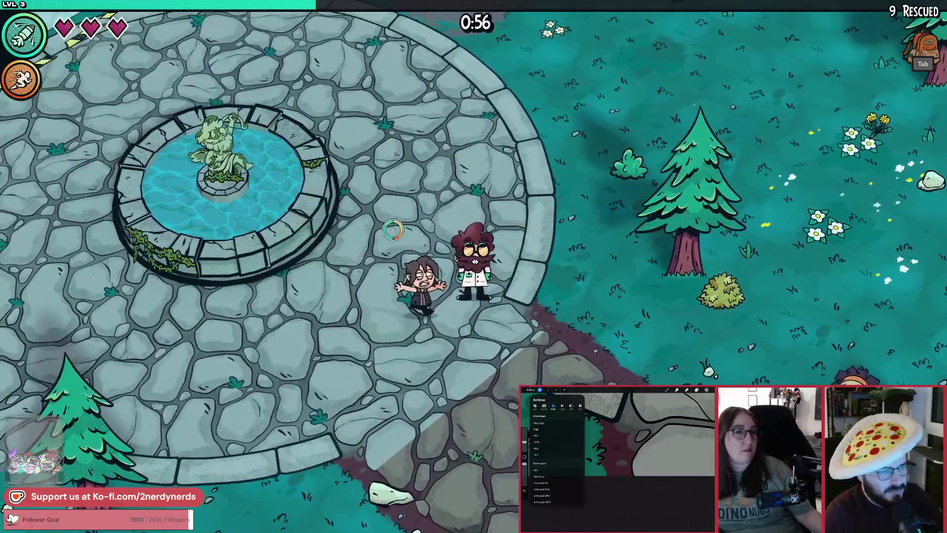
pyautogui.press('s')
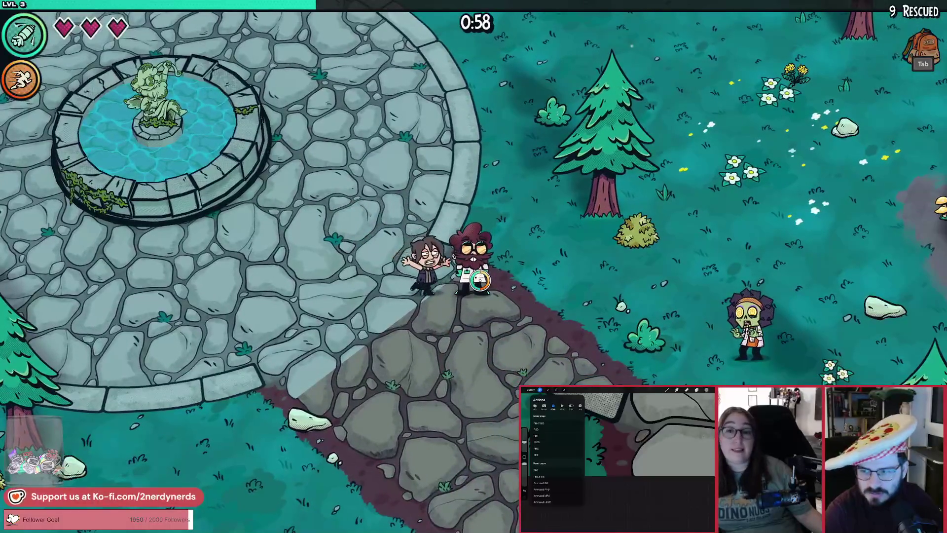
pyautogui.press('a')
pyautogui.press('w')
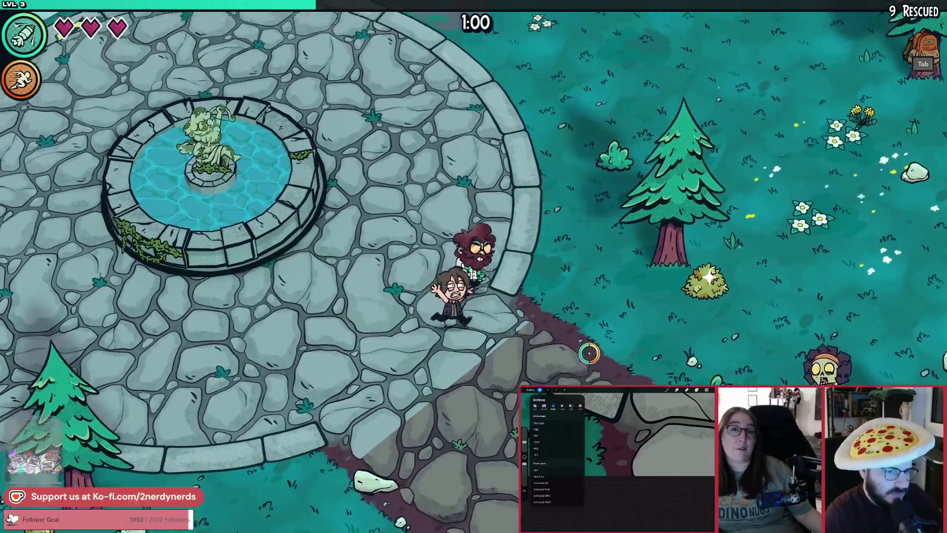
pyautogui.press('a')
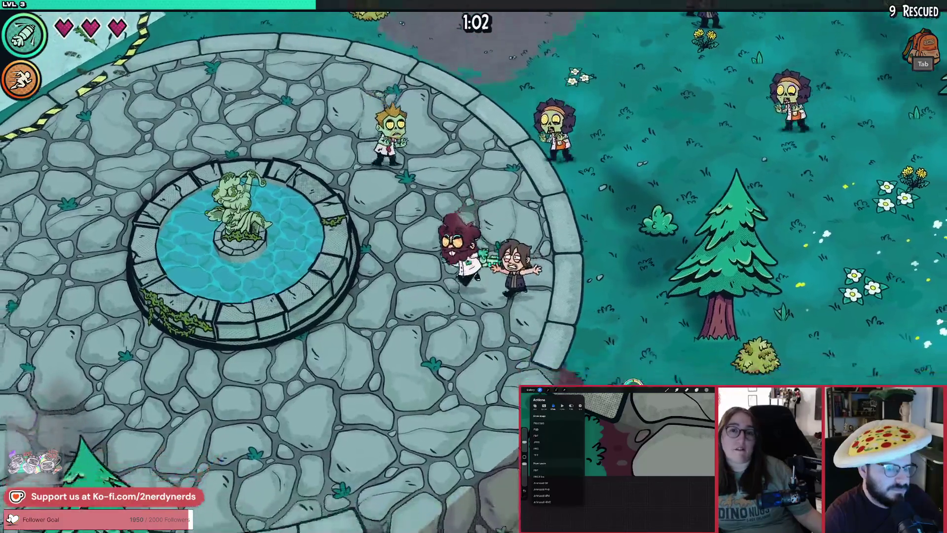
pyautogui.press('s')
pyautogui.press('d')
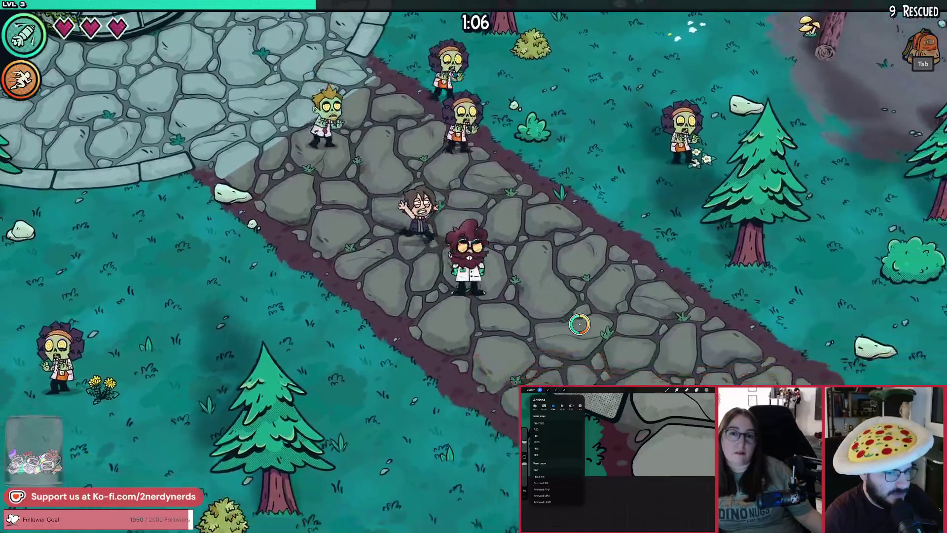
# Follow the stone path south-east, then walk back north-west toward the roundabout.
pyautogui.press('s')
pyautogui.press('d')
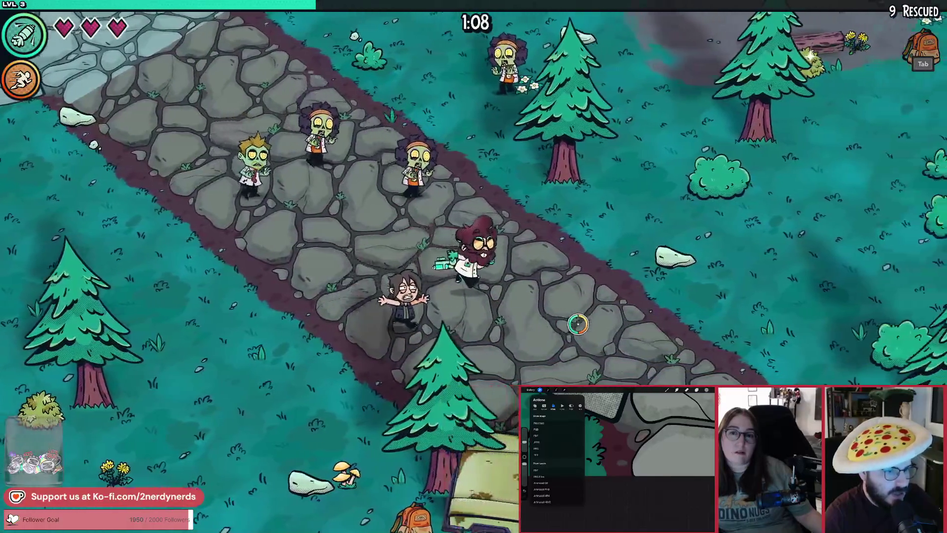
pyautogui.press('s')
pyautogui.press('d')
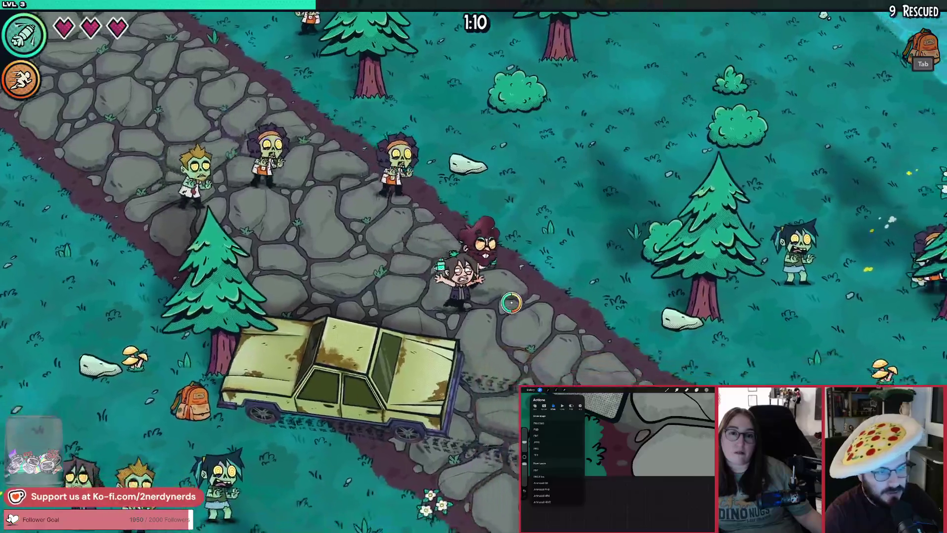
pyautogui.press('s')
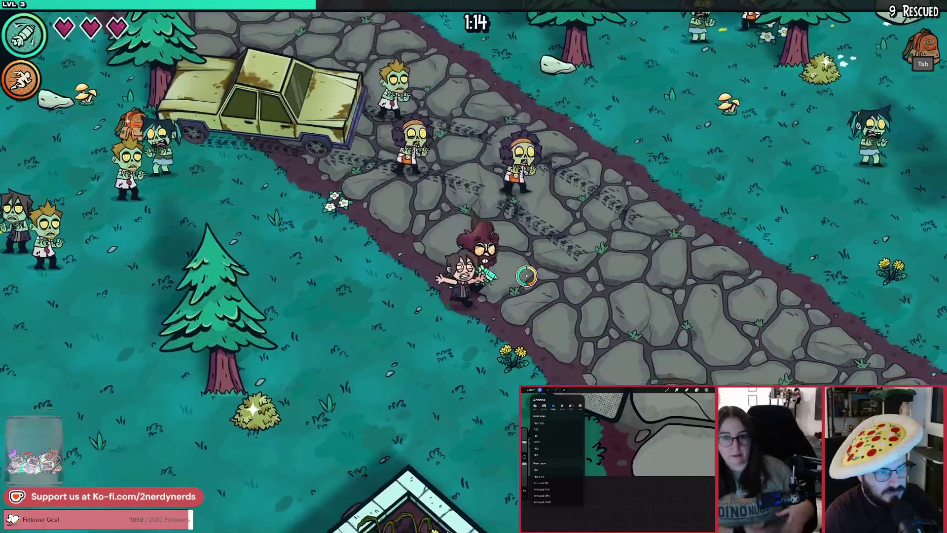
pyautogui.press('d')
pyautogui.press('w')
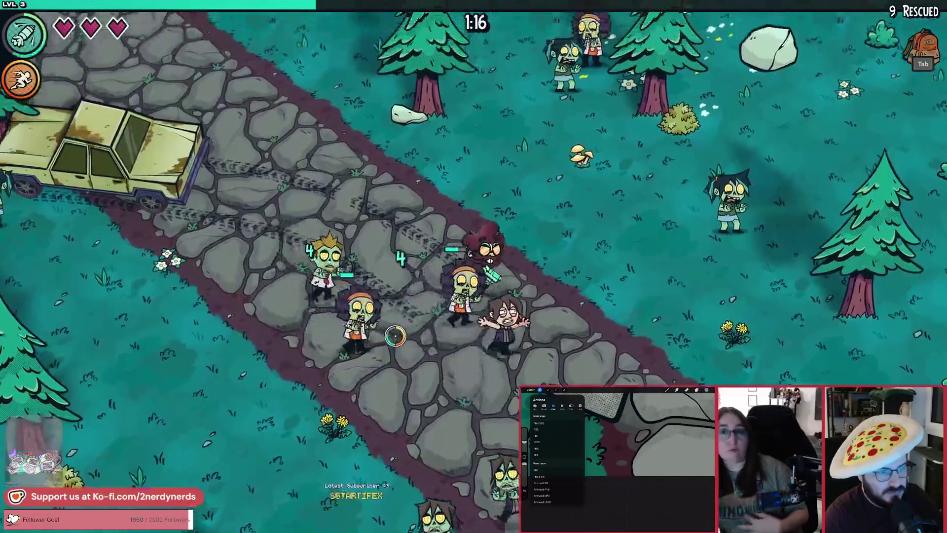
pyautogui.press('a')
pyautogui.press('w')
pyautogui.press('a')
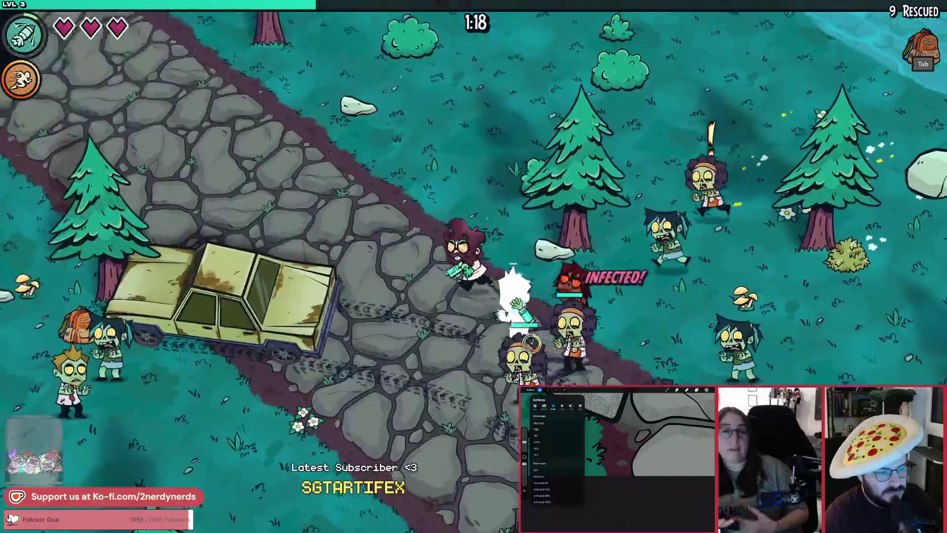
pyautogui.press('w')
pyautogui.press('a')
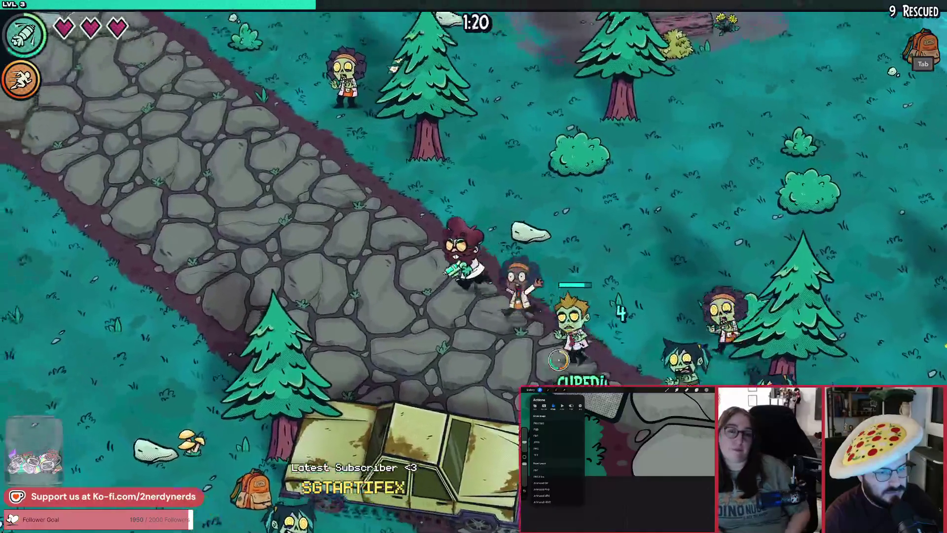
pyautogui.press('w')
pyautogui.press('a')
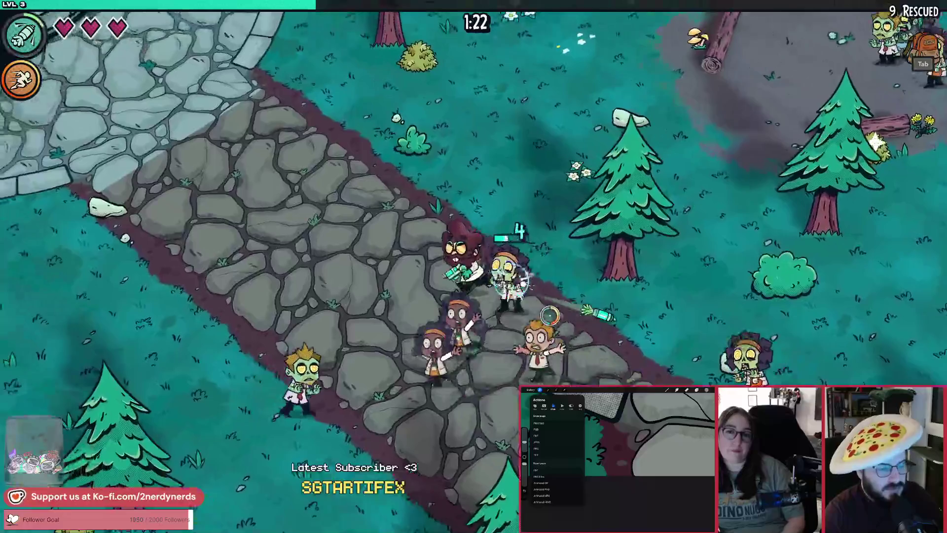
# Pause the game and switch back to the Godot editor.
pyautogui.press('Escape')
pyautogui.hotkey('alt', 'Tab')
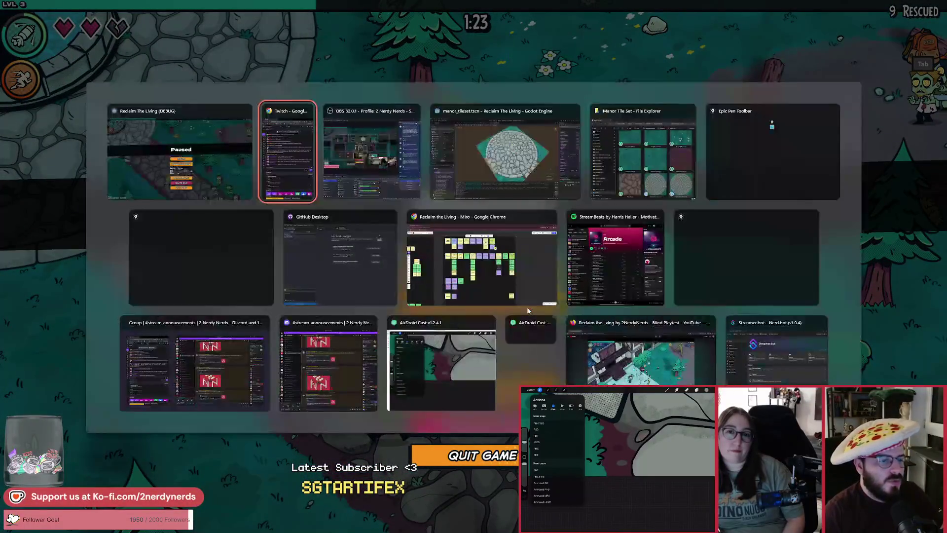
pyautogui.hotkey('alt', 'Tab')
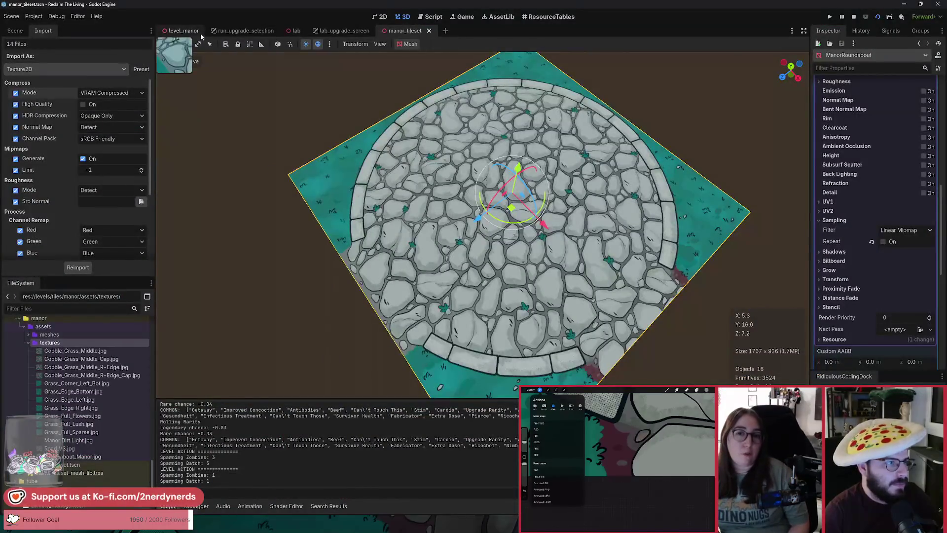
# In level_manor, fly the camera over the fountain, playground, road and cobblestone circle.
pyautogui.click(201, 36)
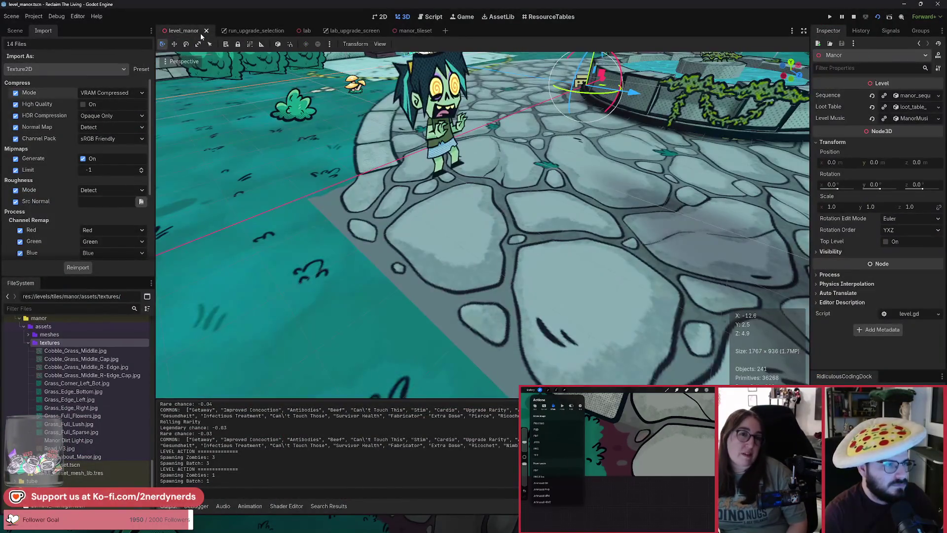
pyautogui.click(498, 202)
pyautogui.press('w')
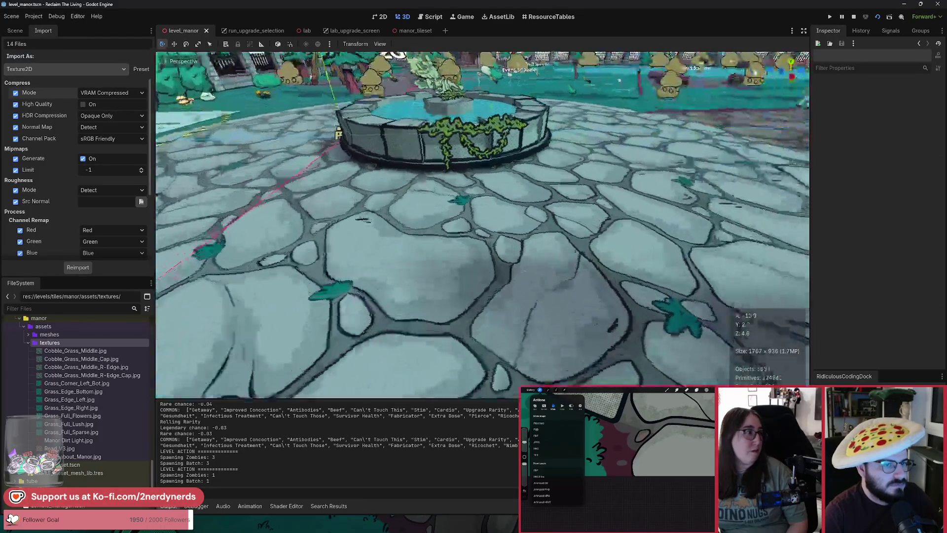
pyautogui.press('w')
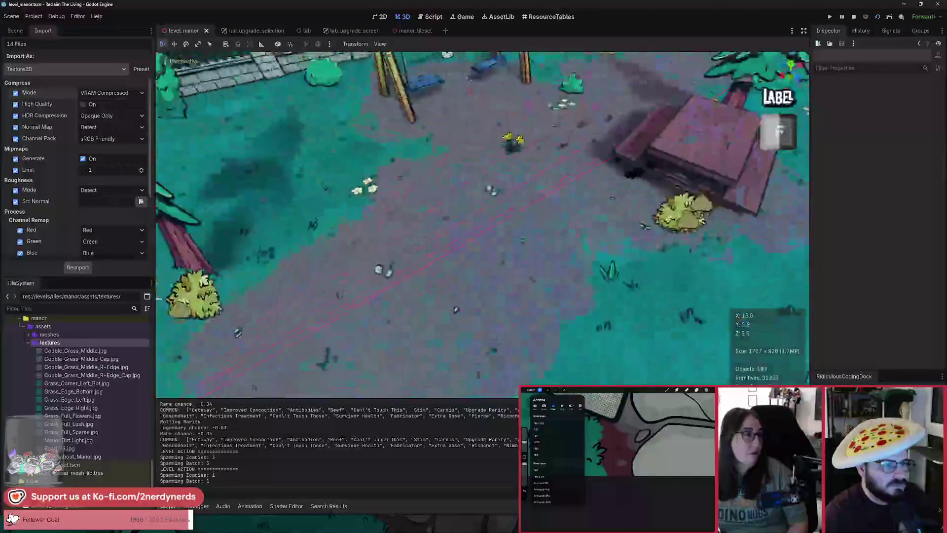
pyautogui.press('s')
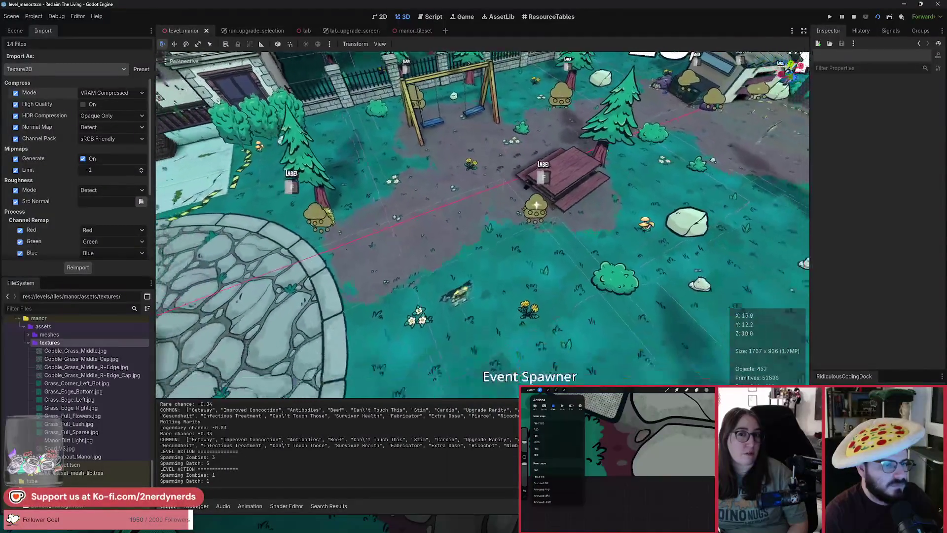
pyautogui.press('w')
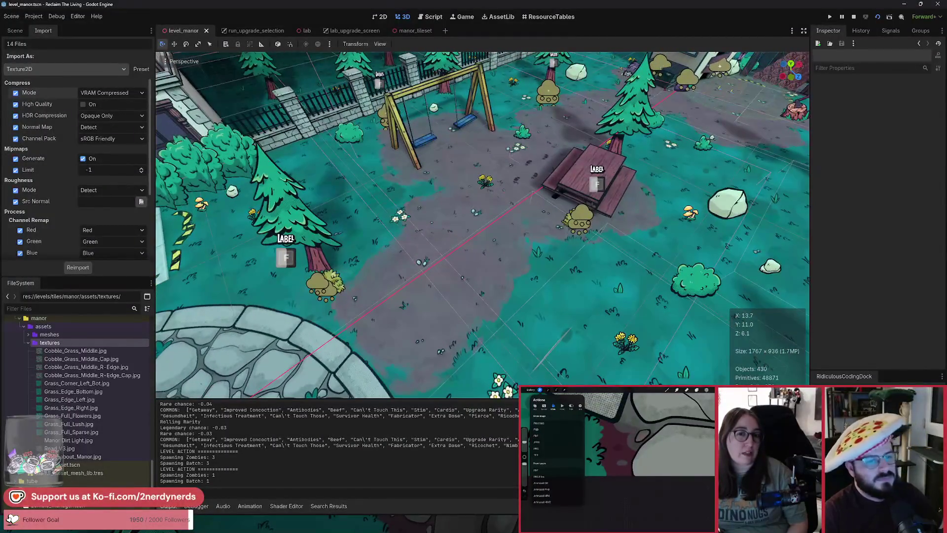
pyautogui.press('w')
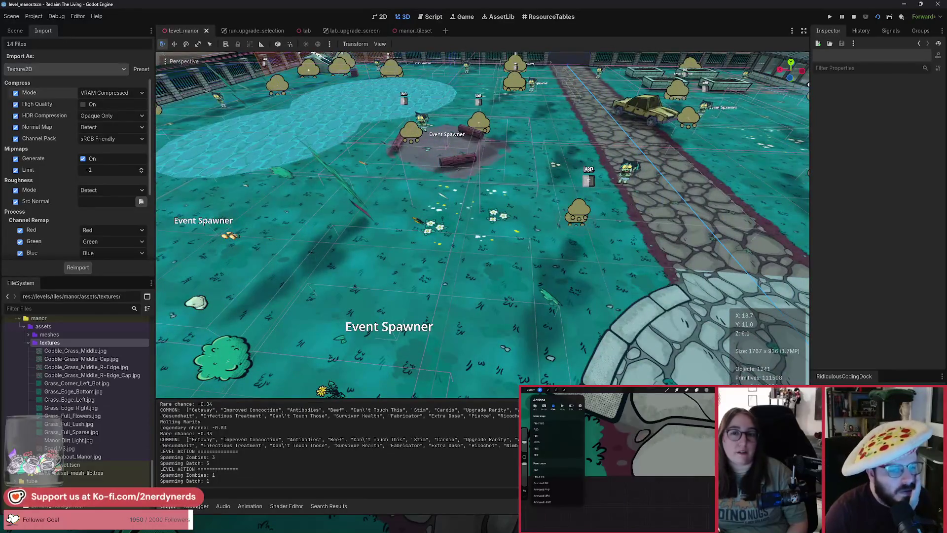
pyautogui.press('s')
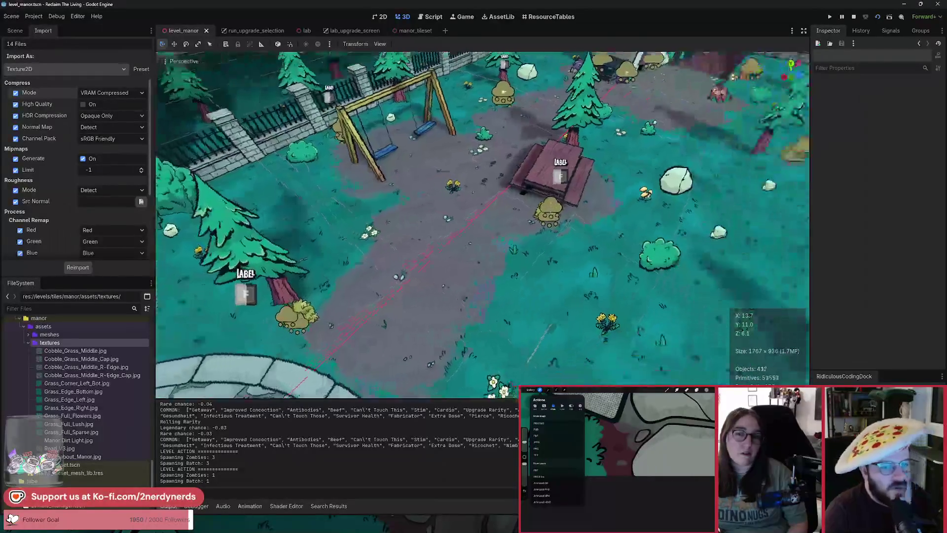
pyautogui.press('s')
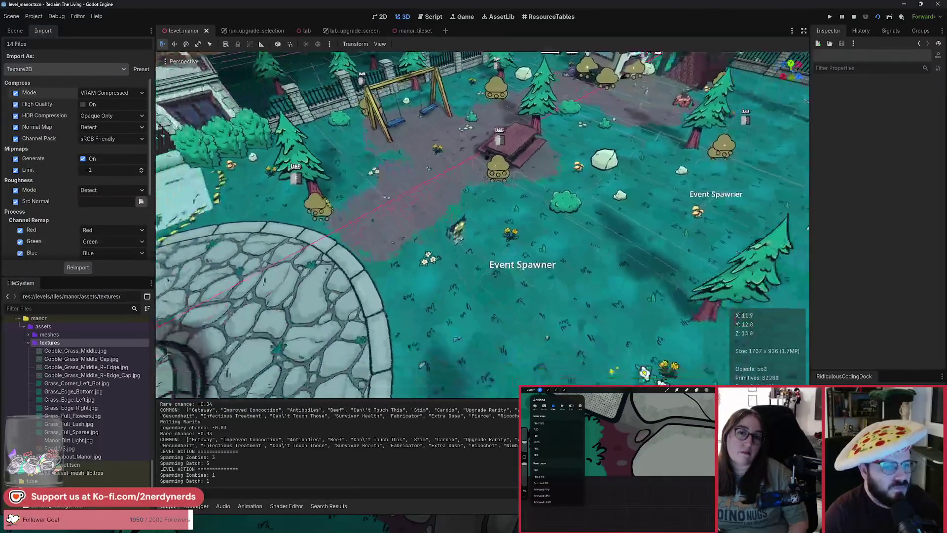
# Quit the paused Reclaim The Living playtest from its game window.
pyautogui.press('s')
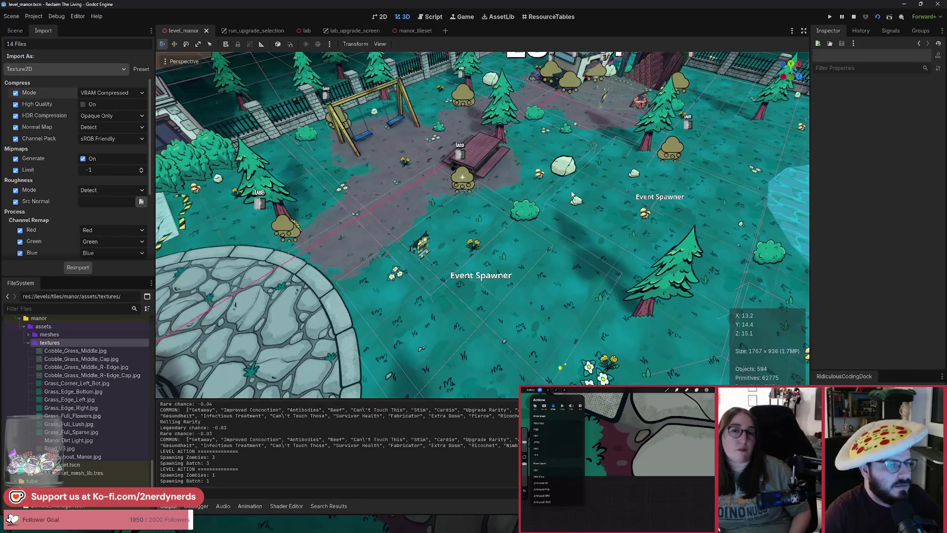
pyautogui.hotkey('alt', 'Tab')
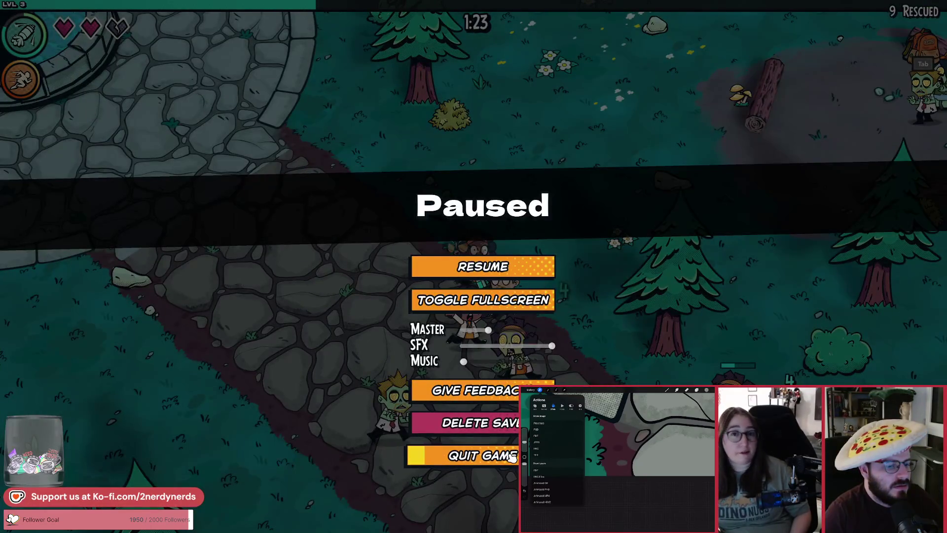
pyautogui.click(510, 457)
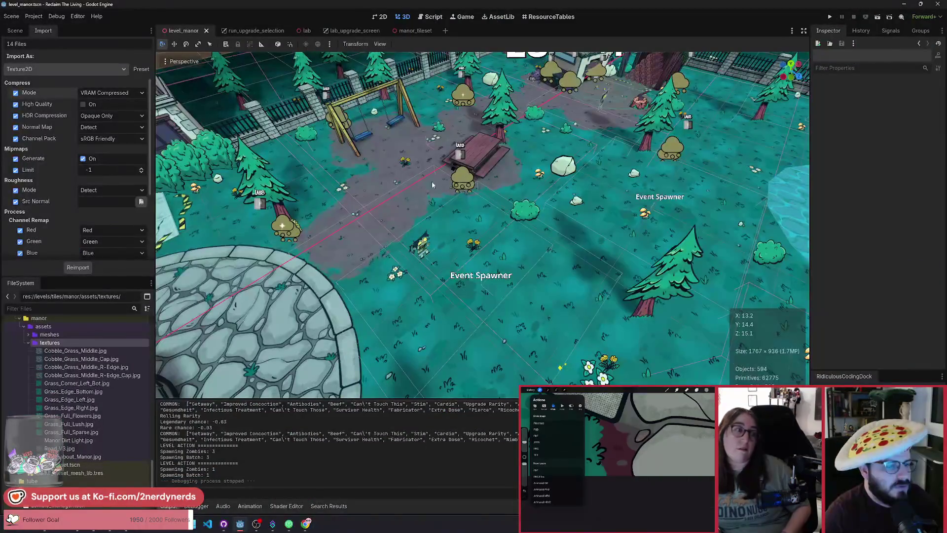
# In the manor_tileset scene's node tree, hide the ManorRoundabout tile.
pyautogui.click(416, 31)
pyautogui.click(15, 30)
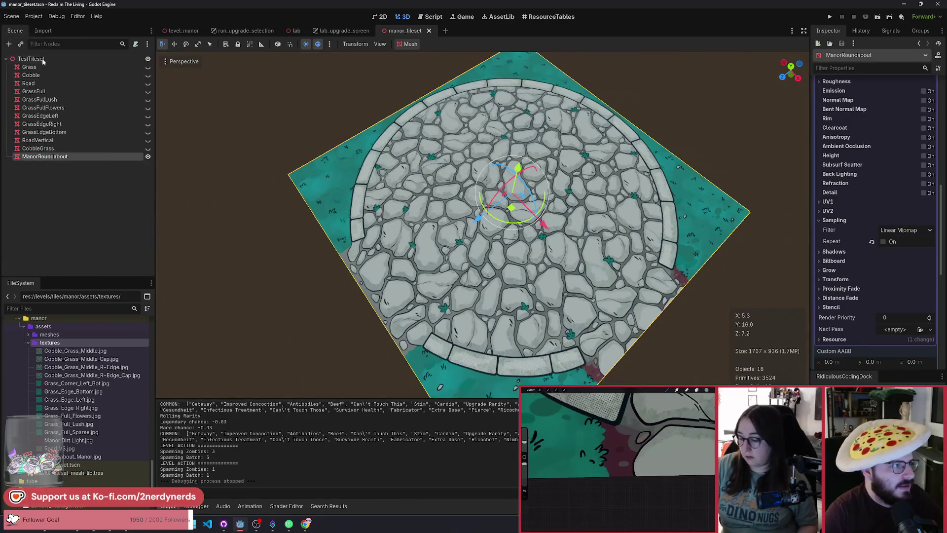
pyautogui.click(148, 157)
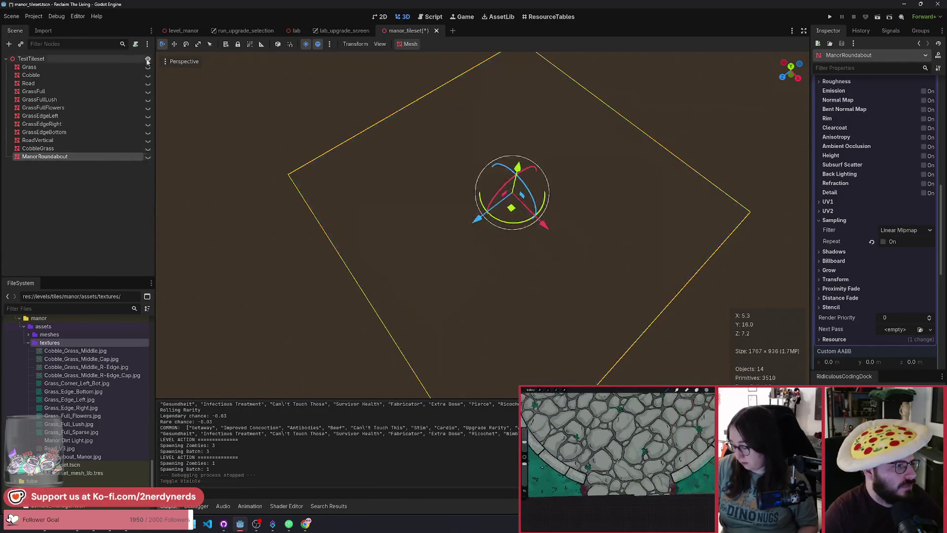
pyautogui.moveTo(86, 442)
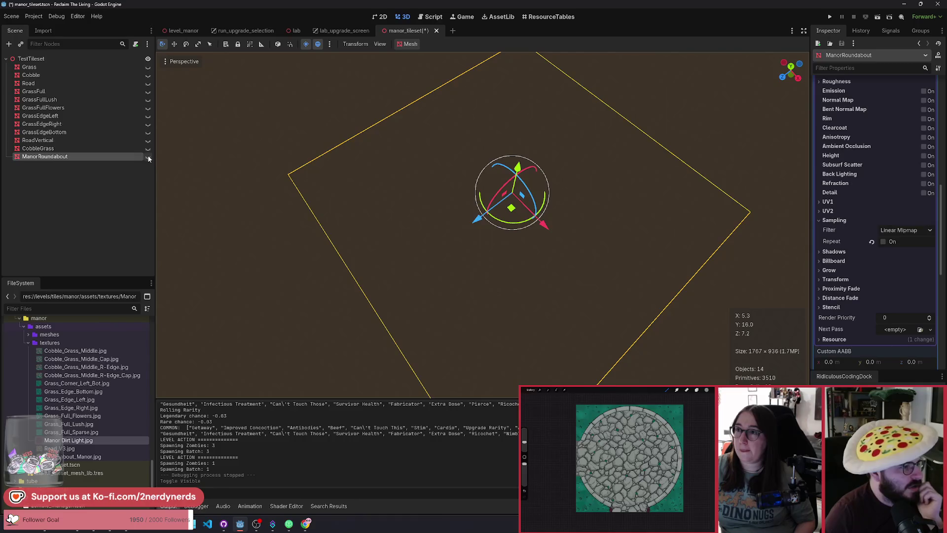
# Toggle RoadVertical, GrassEdgeBottom and GrassEdgeRight so all end hidden, then select GrassEdgeBottom.
pyautogui.click(148, 141)
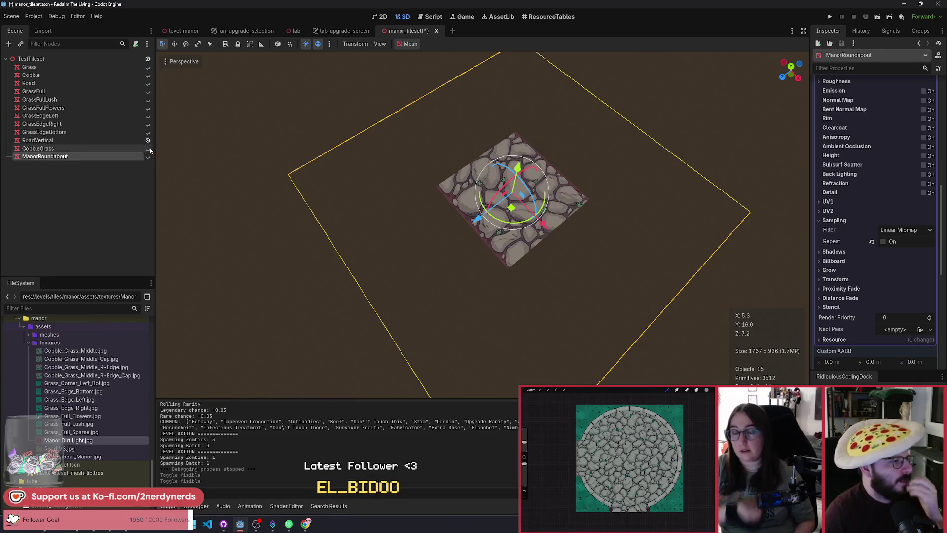
pyautogui.click(149, 140)
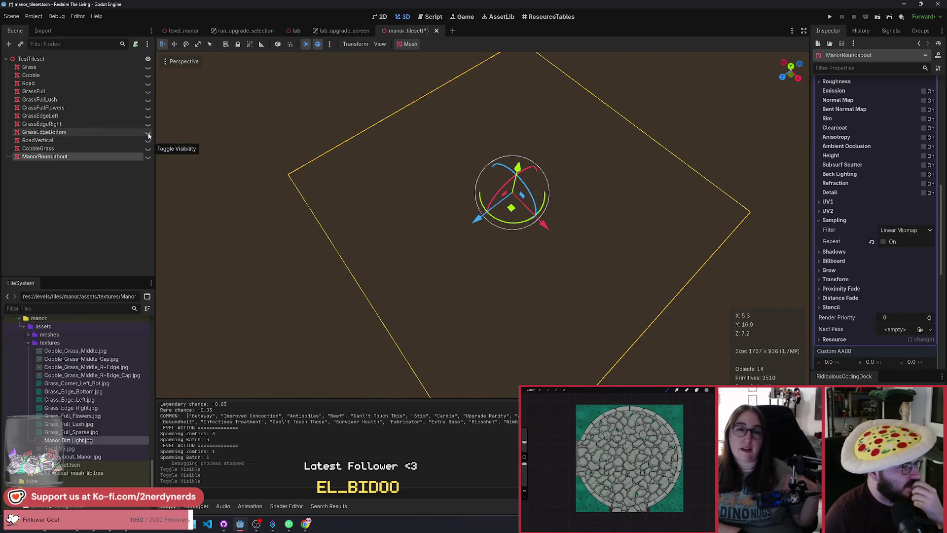
pyautogui.click(148, 132)
pyautogui.click(148, 132)
pyautogui.click(147, 124)
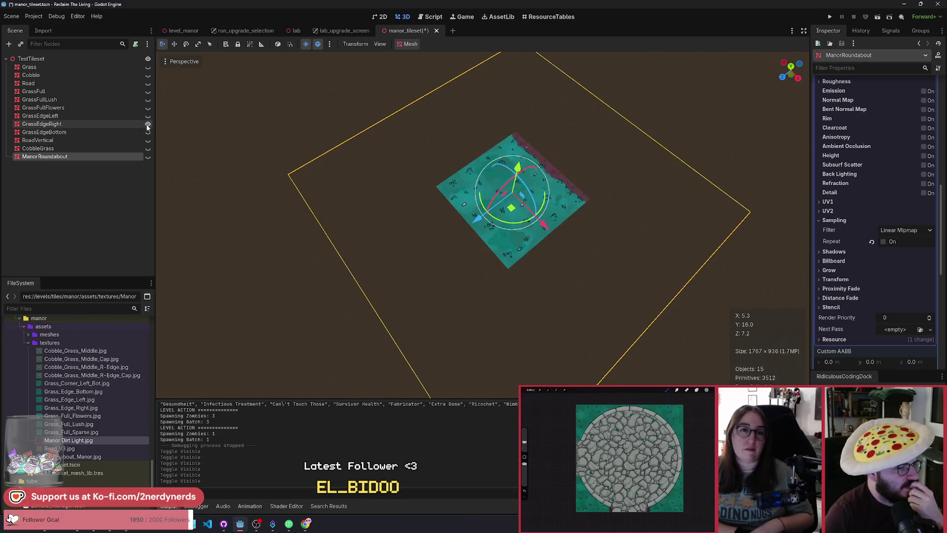
pyautogui.click(148, 127)
pyautogui.click(148, 126)
pyautogui.click(148, 128)
pyautogui.click(148, 128)
pyautogui.click(148, 129)
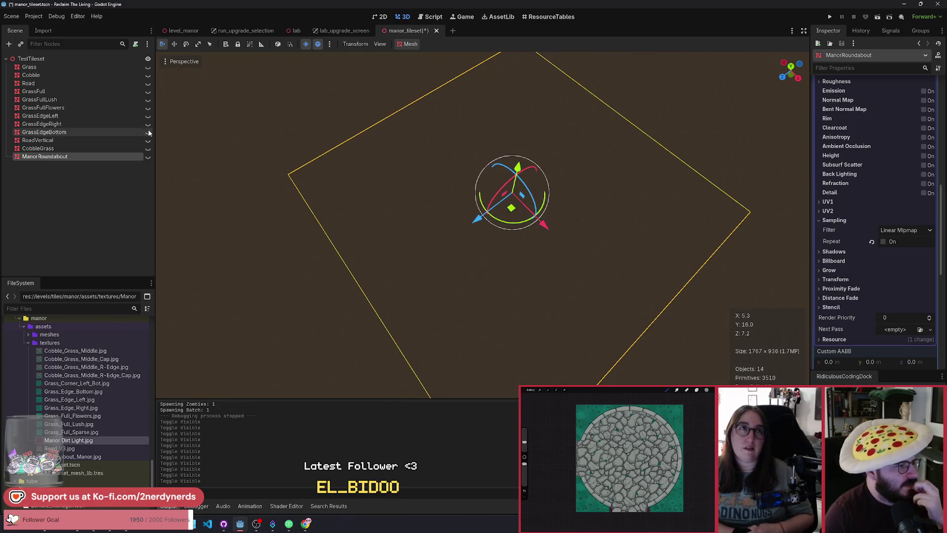
pyautogui.click(75, 129)
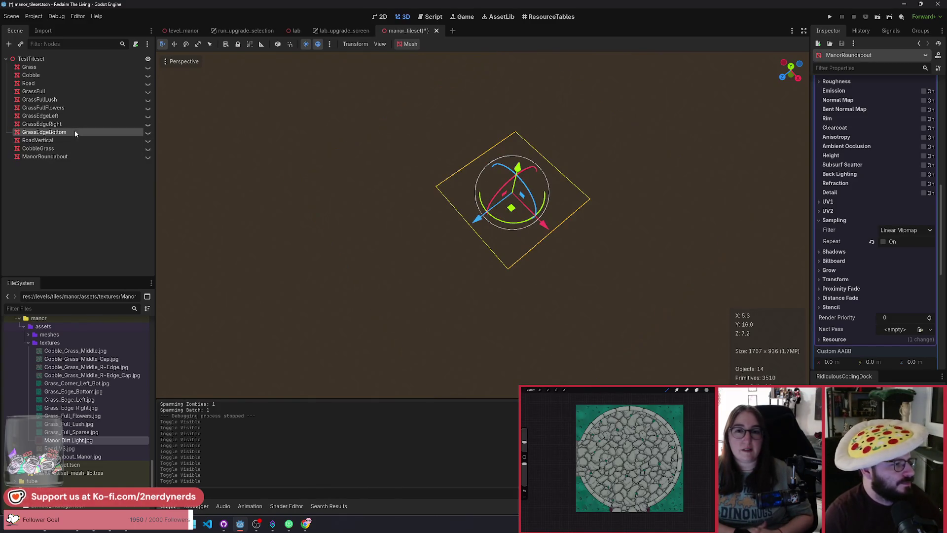
# Duplicate GrassEdgeBottom, move it below ManorRoundabout, rename it DirtFull and make it visible.
pyautogui.hotkey('ctrl', 'd')
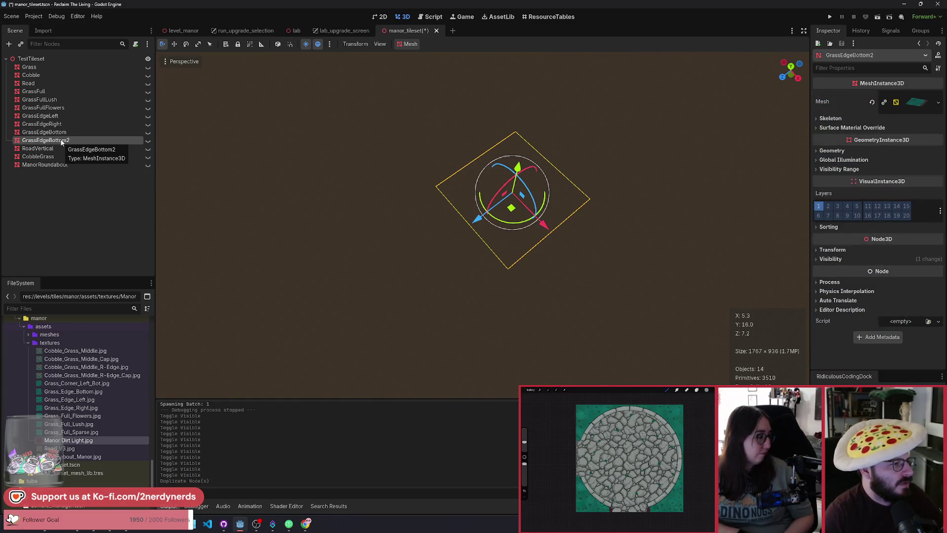
pyautogui.moveTo(61, 143); pyautogui.dragTo(62, 171)
pyautogui.press('F2')
pyautogui.write('D')
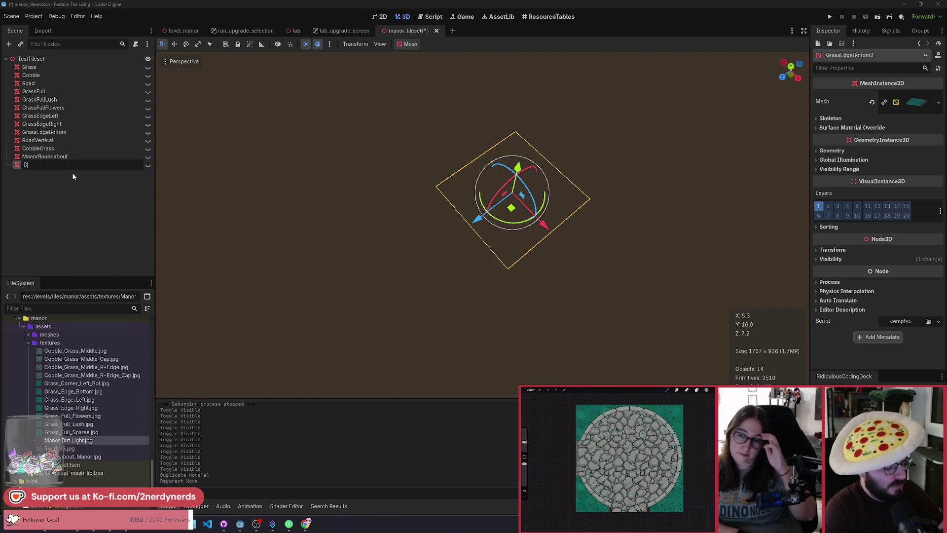
pyautogui.write('irt')
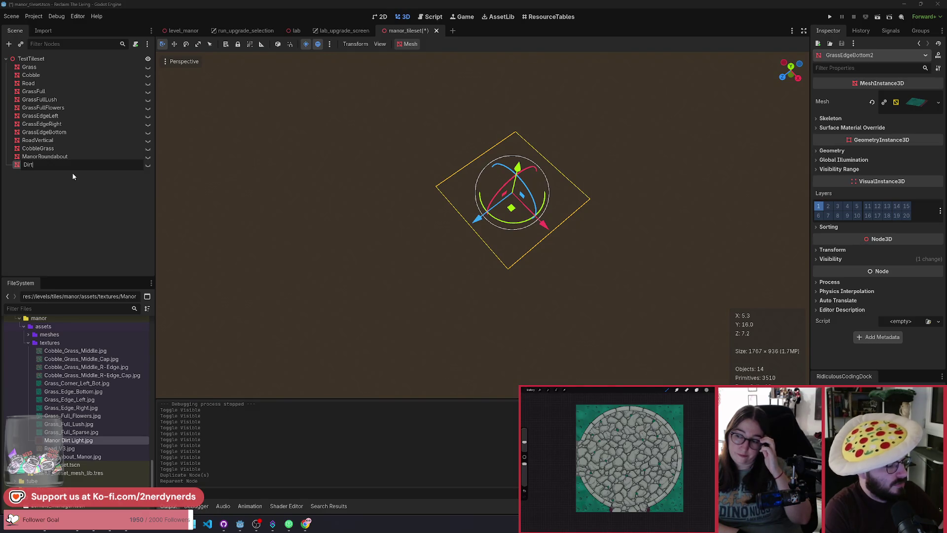
pyautogui.write('Full')
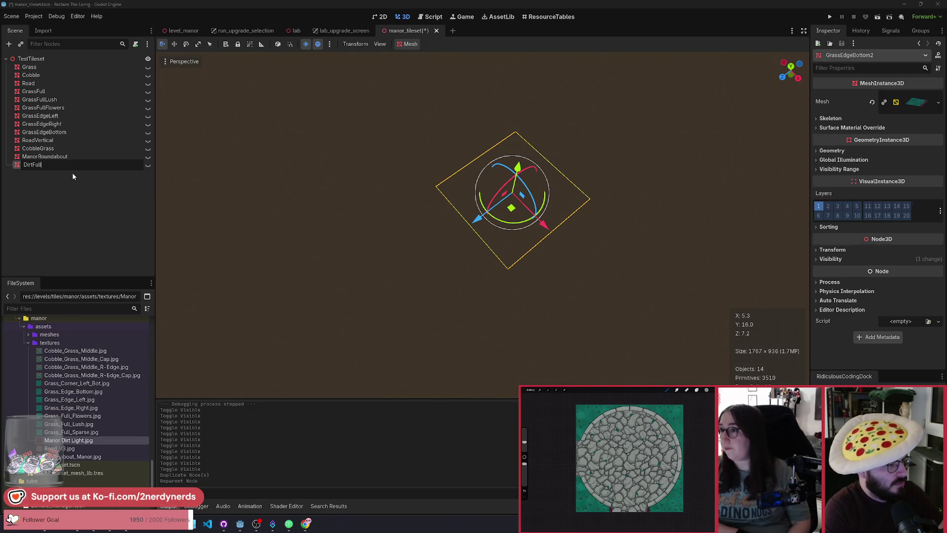
pyautogui.press('Return')
pyautogui.click(147, 165)
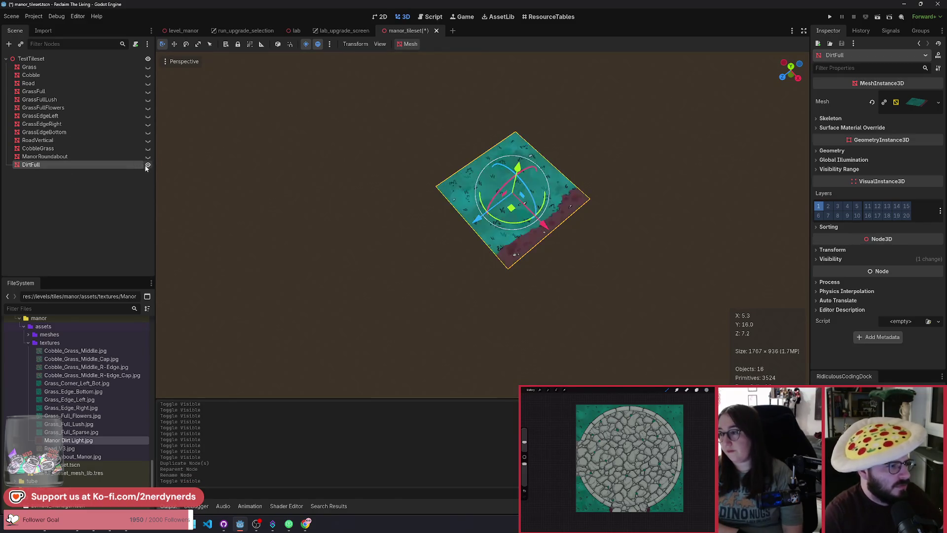
# Make DirtFull's mesh unique, set its albedo texture to Manor Dirt Light.jpg, and save.
pyautogui.click(938, 102)
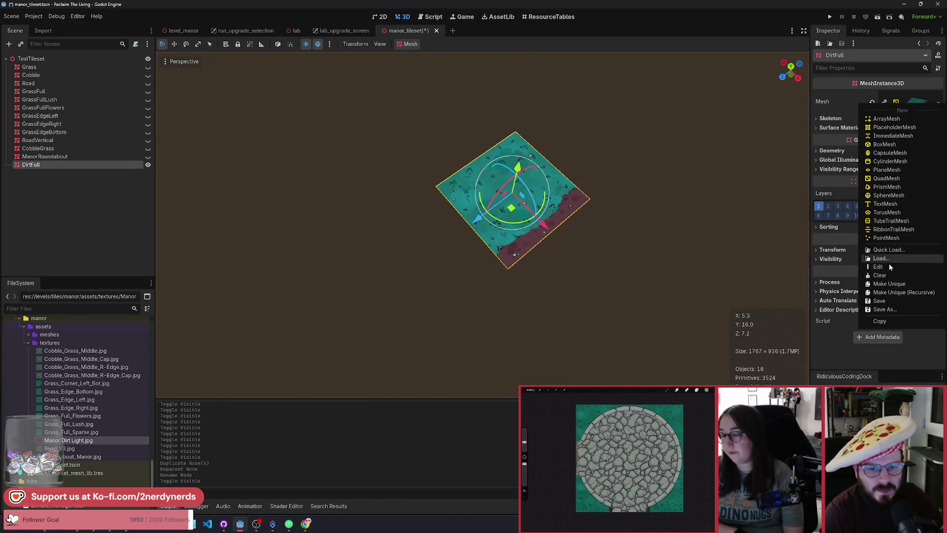
pyautogui.click(903, 292)
pyautogui.click(436, 330)
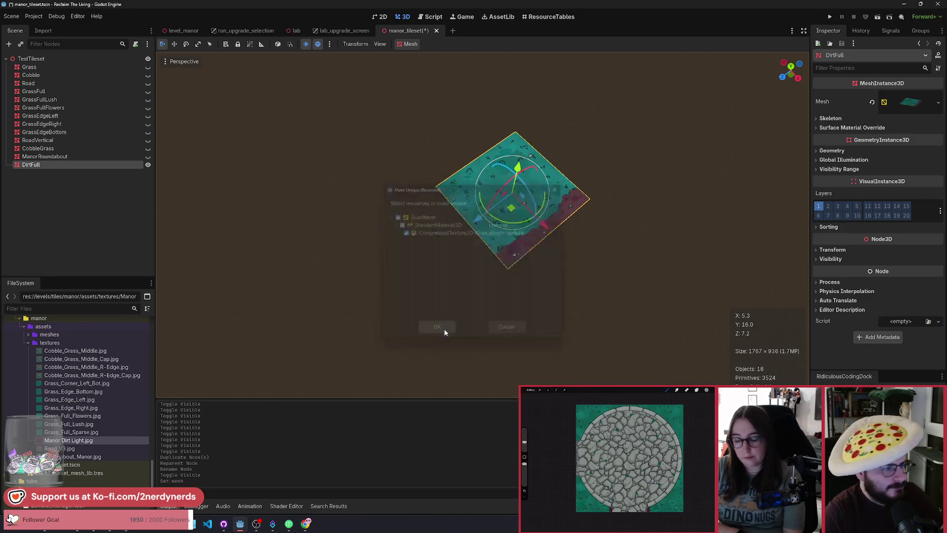
pyautogui.click(906, 102)
pyautogui.click(884, 261)
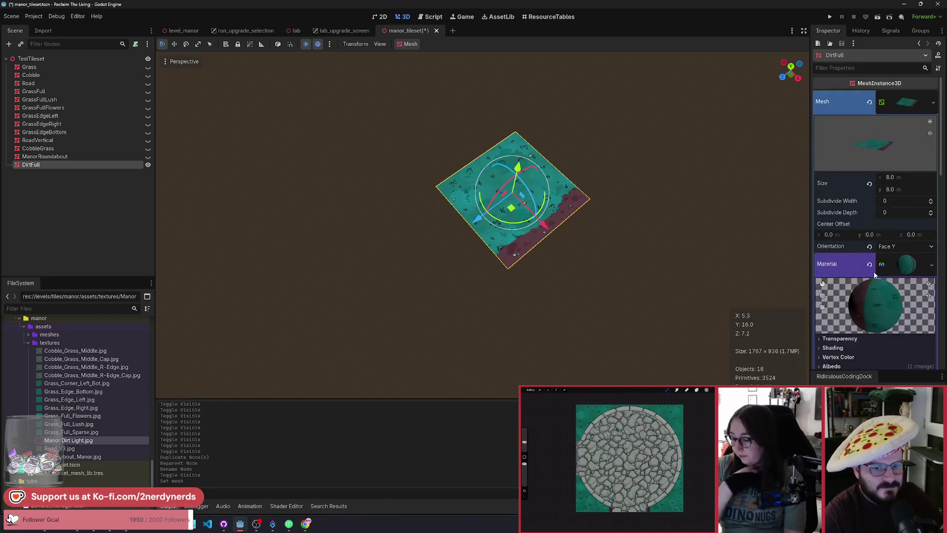
pyautogui.click(831, 258)
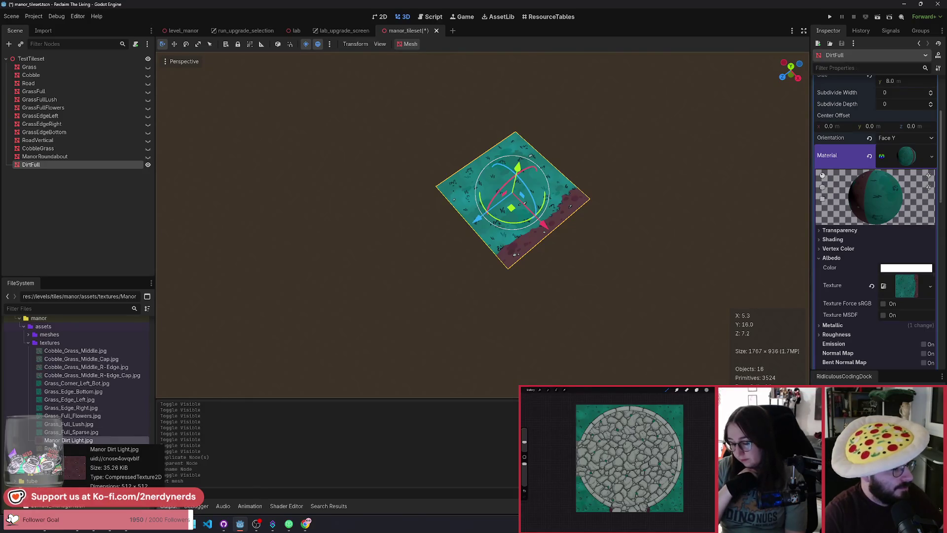
pyautogui.moveTo(54, 444)
pyautogui.mouseDown()
pyautogui.moveTo(338, 421)
pyautogui.moveTo(832, 287)
pyautogui.mouseUp()
pyautogui.moveTo(911, 291); pyautogui.dragTo(911, 291)
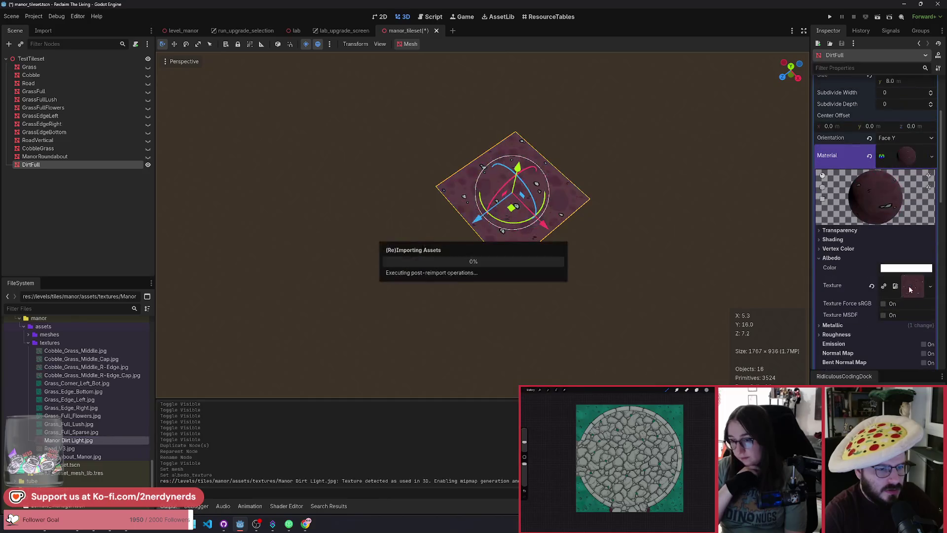
pyautogui.scroll(5, 532, 200)
pyautogui.scroll(2, 531, 199)
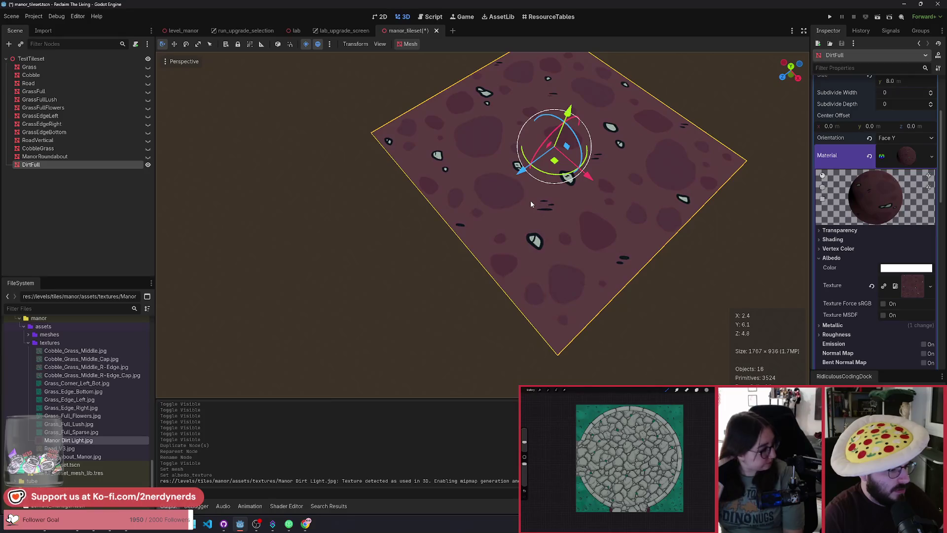
pyautogui.hotkey('ctrl', 's')
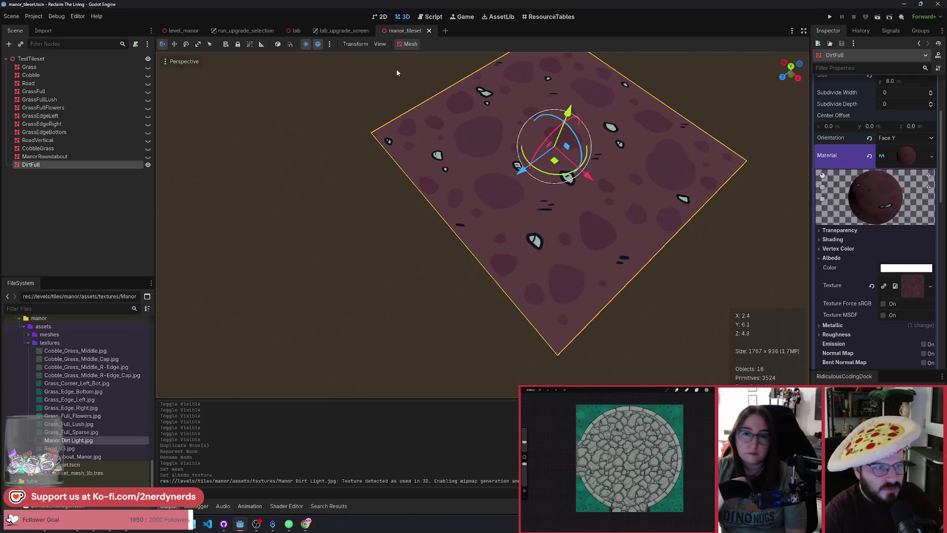
# Generate lightmap UVs for the DirtFull mesh, then return to the level_manor scene.
pyautogui.click(412, 44)
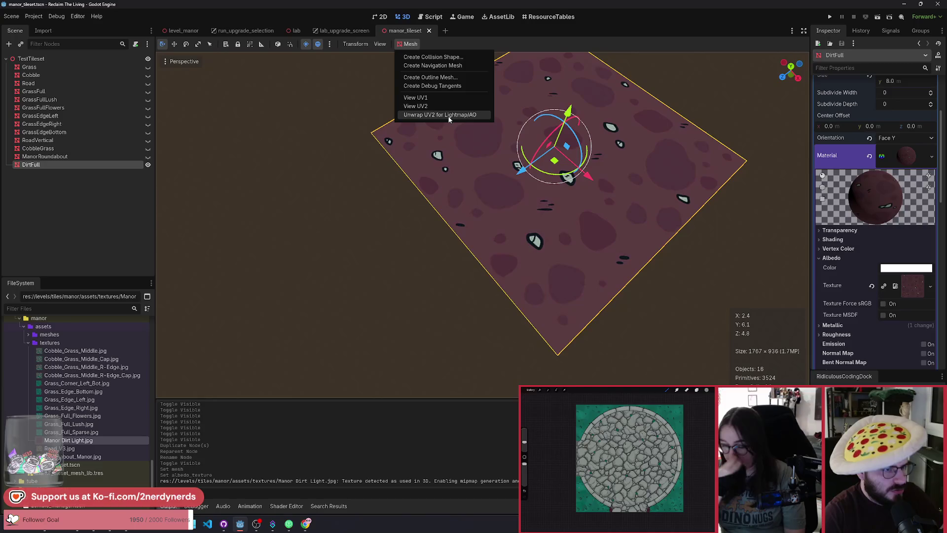
pyautogui.click(449, 117)
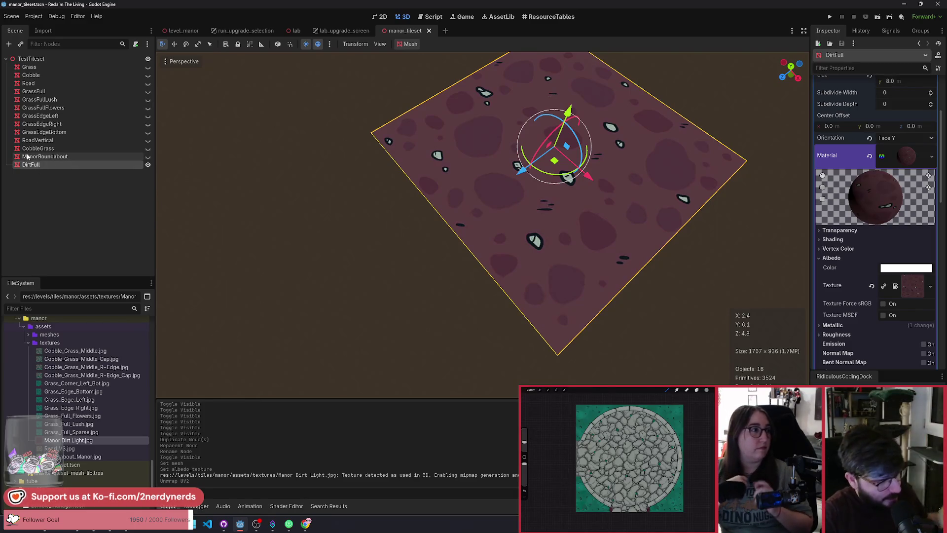
pyautogui.hotkey('ctrl', 'Tab')
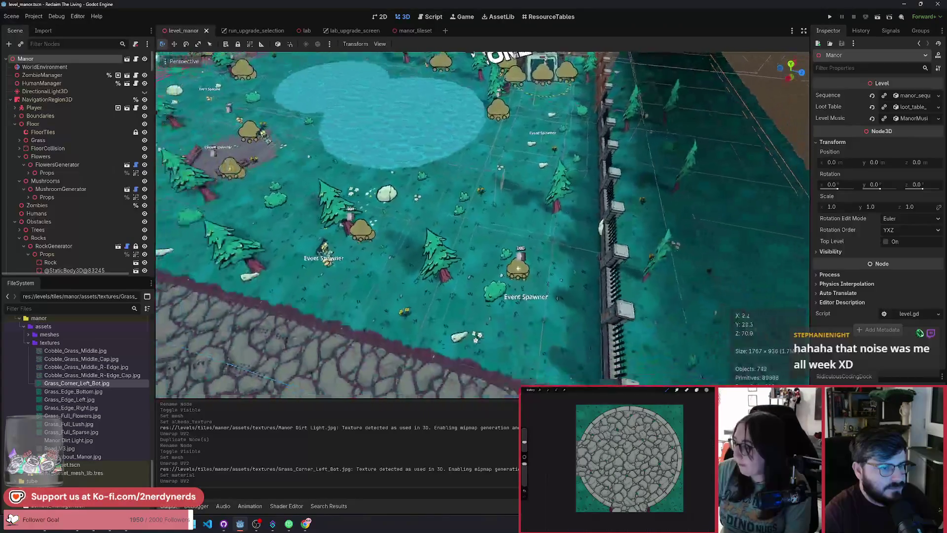
# Zoom and pan the level_manor viewport across the grassy area beside the cobblestone path.
pyautogui.scroll(5, 482, 224)
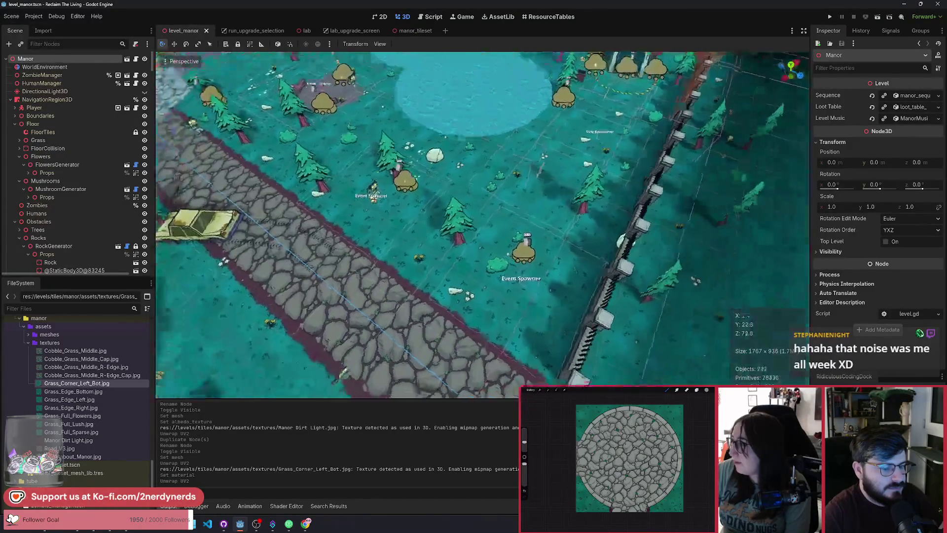
pyautogui.press('a')
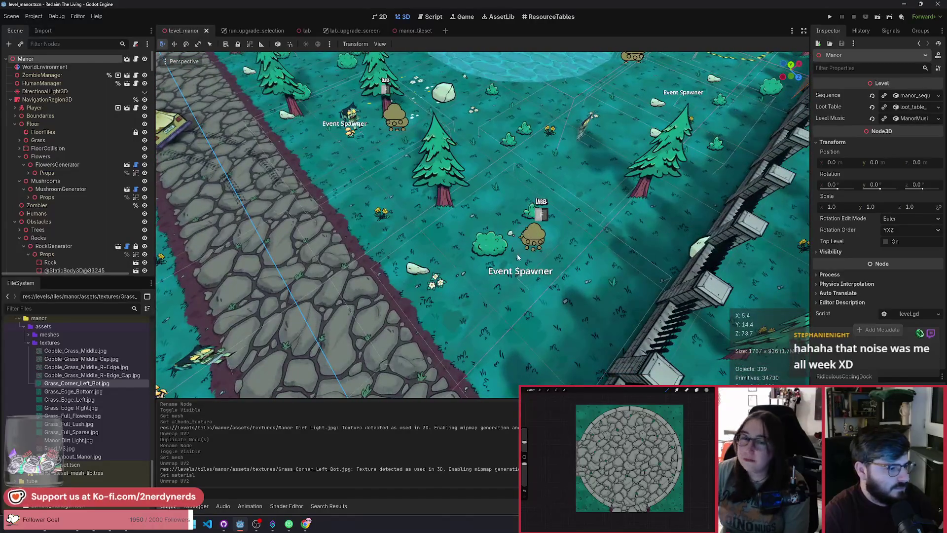
pyautogui.moveTo(98, 394)
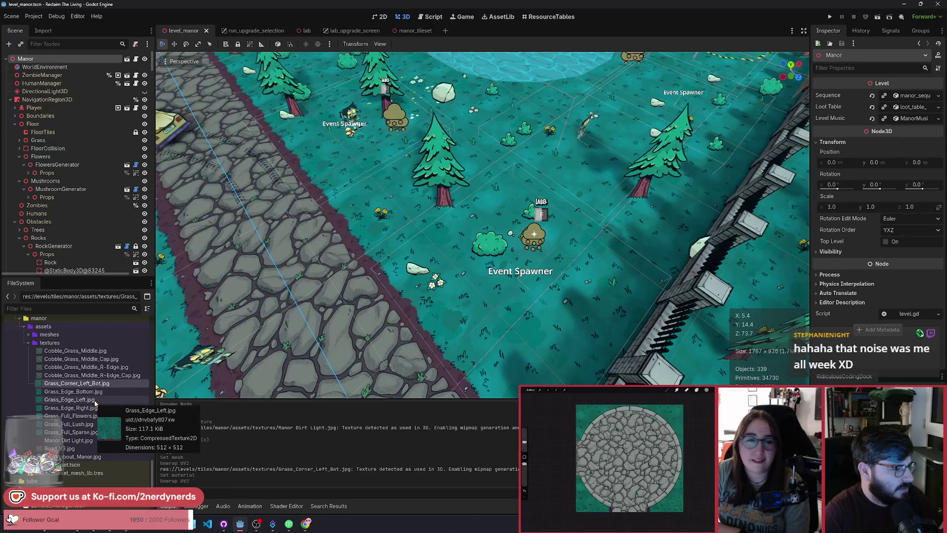
# In manor_tileset, toggle GrassDirtCorner against GrassEdgeBottom to compare them, then return to level_manor.
pyautogui.click(408, 34)
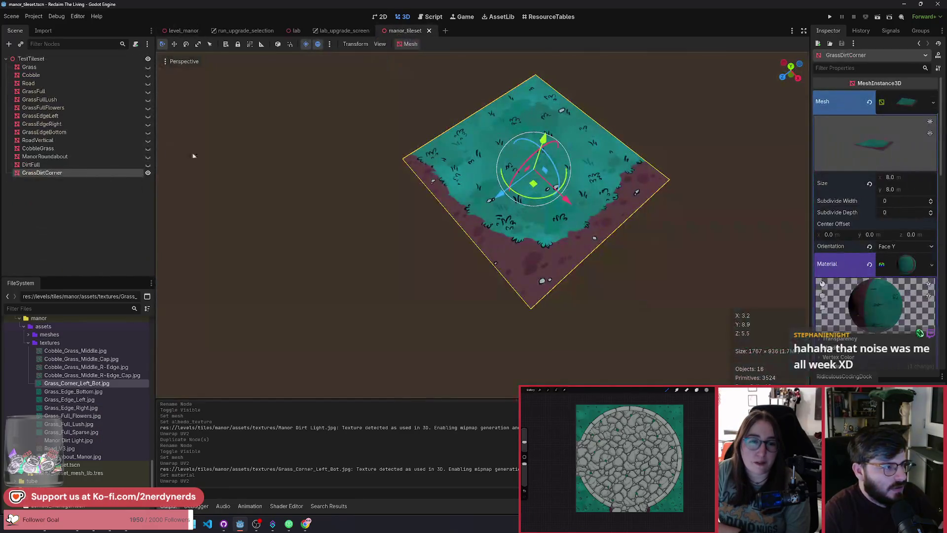
pyautogui.click(85, 182)
pyautogui.click(84, 174)
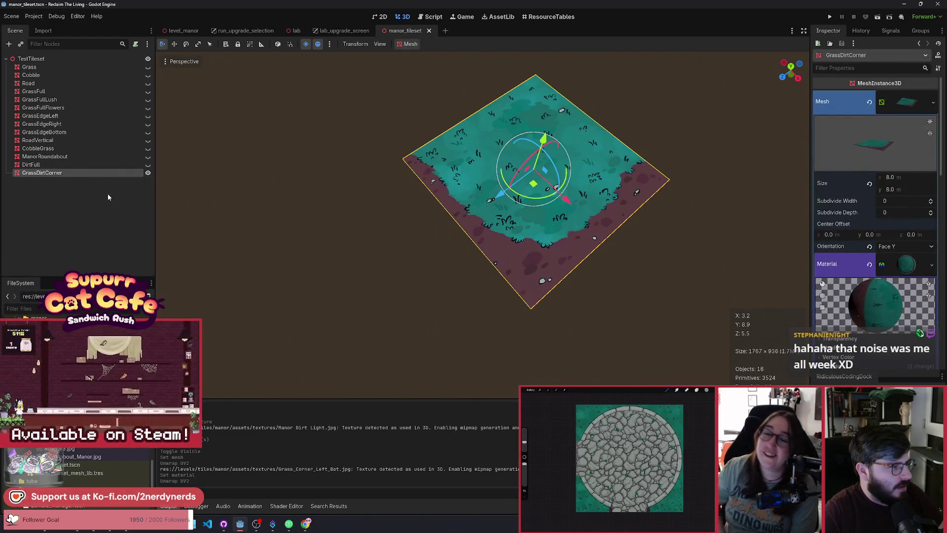
pyautogui.click(97, 173)
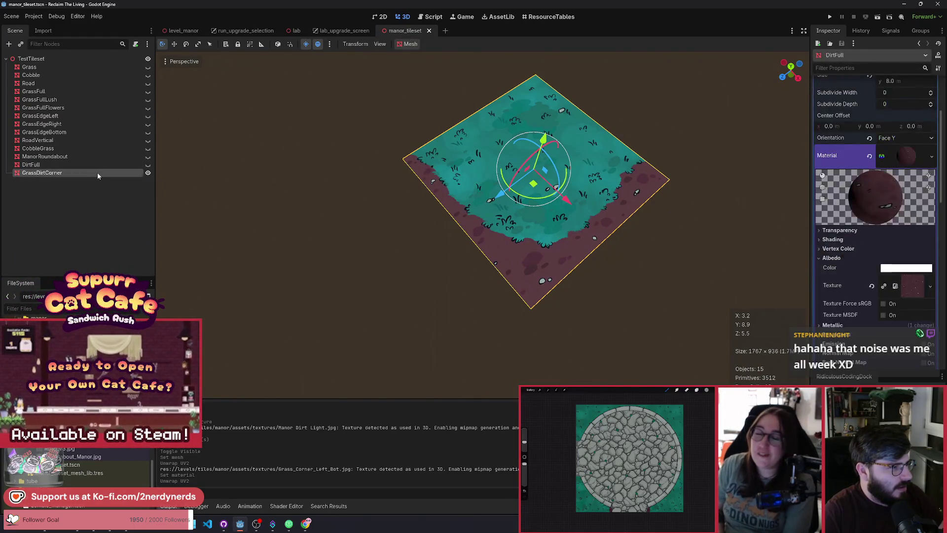
pyautogui.click(147, 133)
pyautogui.click(147, 173)
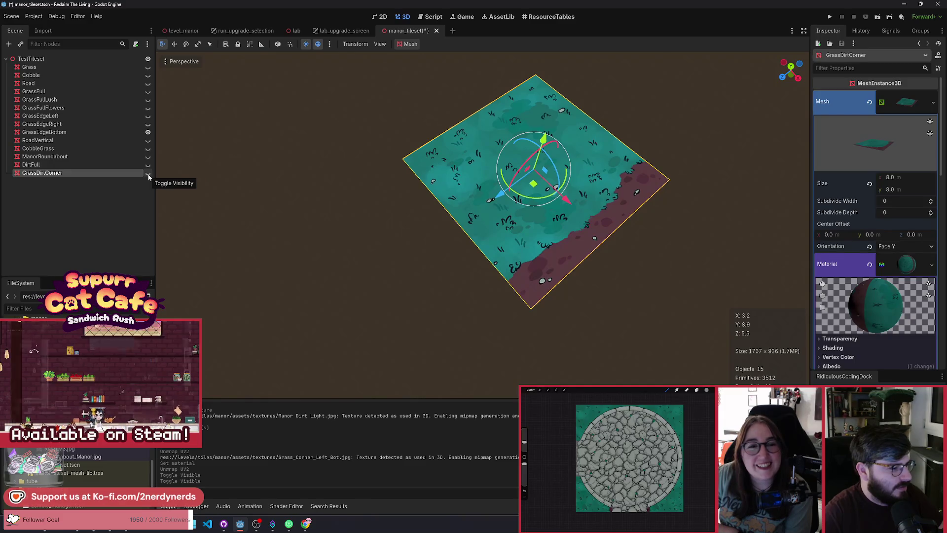
pyautogui.click(148, 173)
pyautogui.click(148, 132)
pyautogui.click(186, 30)
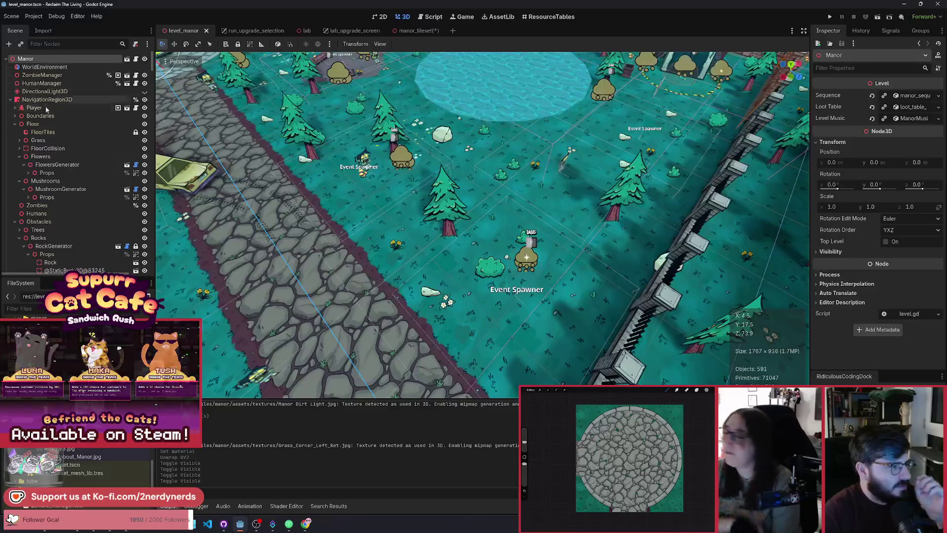
# On FloorTiles, paint a diagonal DirtFull strip from the cobblestone road toward the upper right.
pyautogui.click(43, 132)
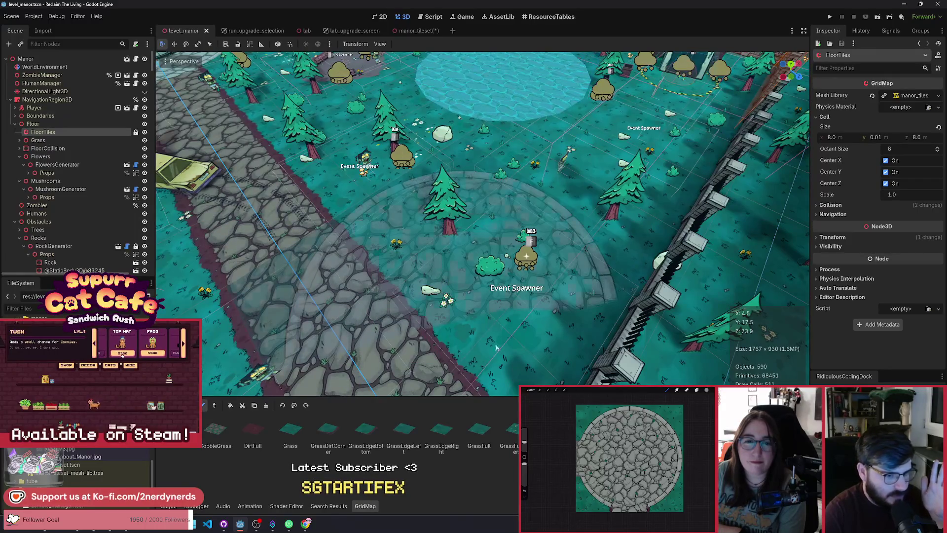
pyautogui.click(252, 431)
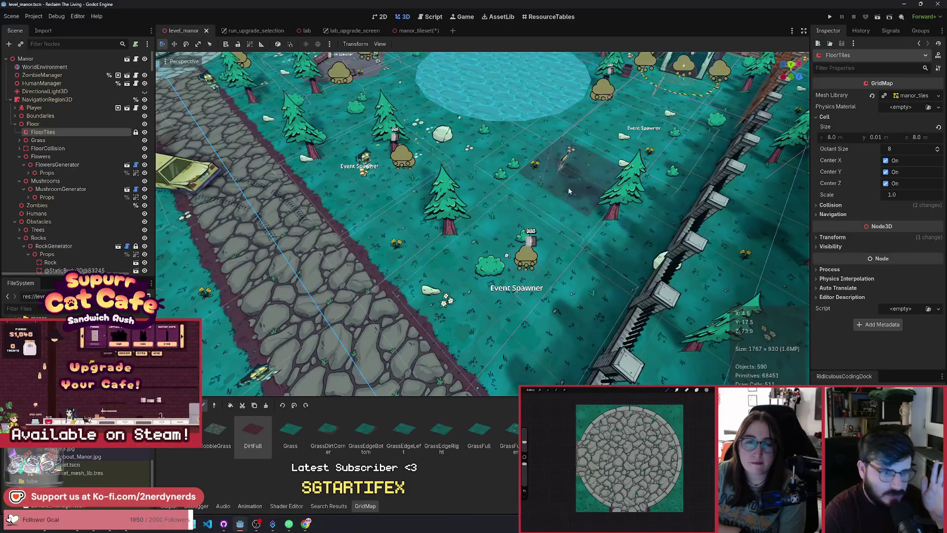
pyautogui.click(449, 289)
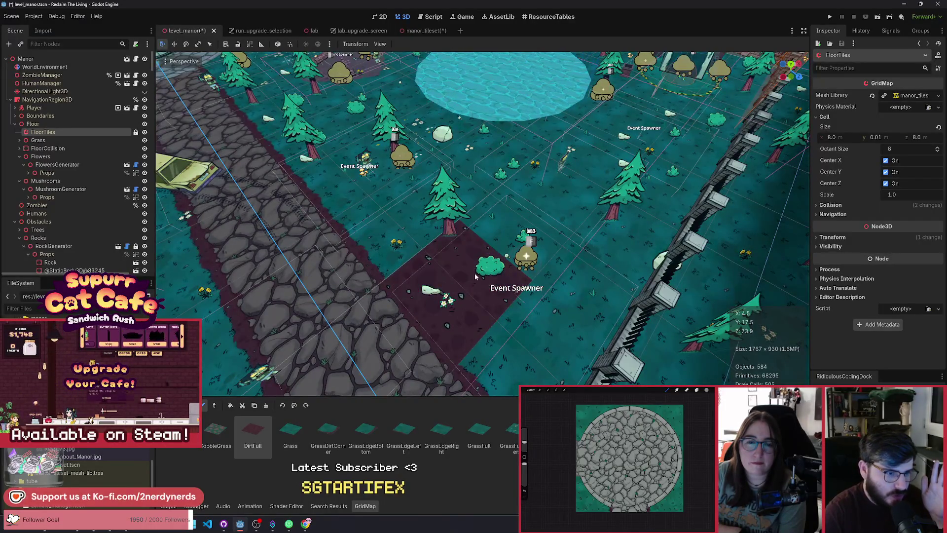
pyautogui.moveTo(466, 281); pyautogui.dragTo(652, 114)
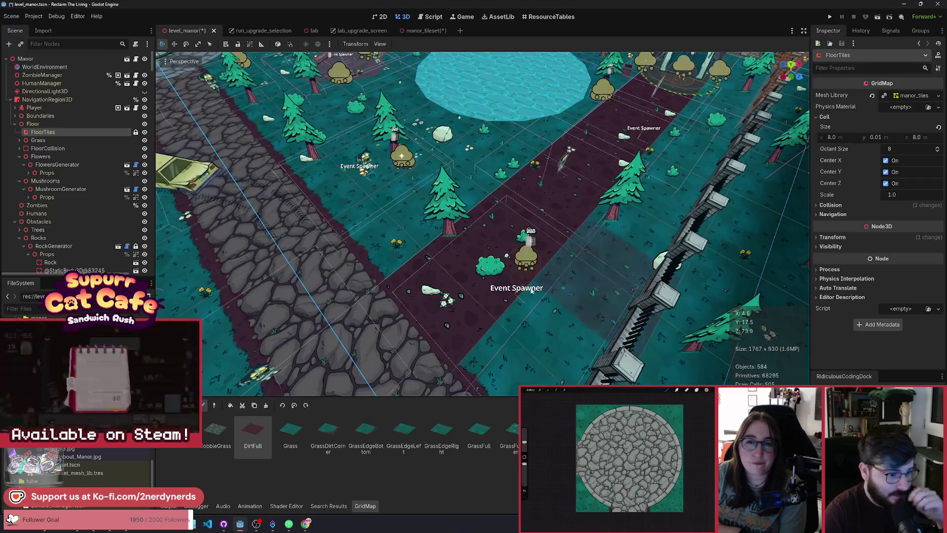
# Edge the path with GrassDirtCorner, GrassEdgeBottom and GrassEdgeLeft tiles, then save the scene.
pyautogui.click(328, 434)
pyautogui.click(402, 247)
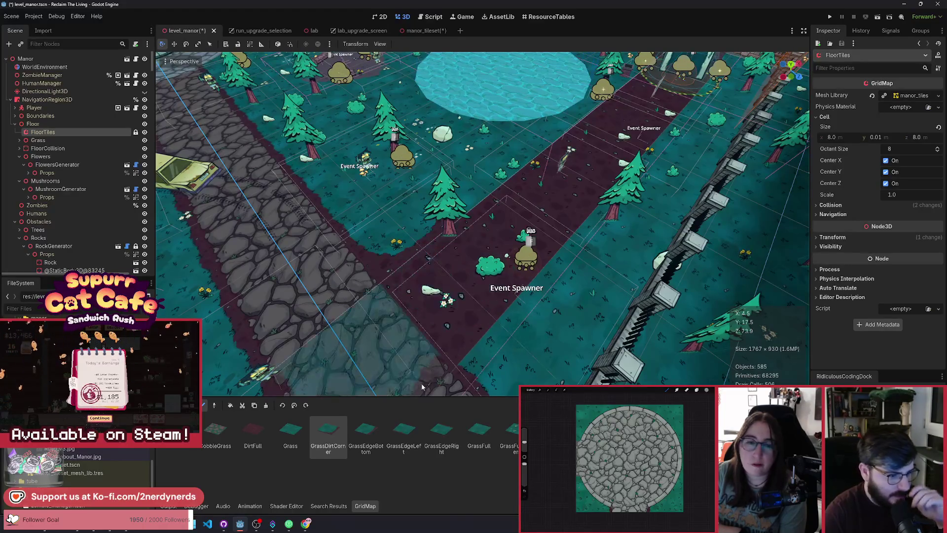
pyautogui.click(372, 441)
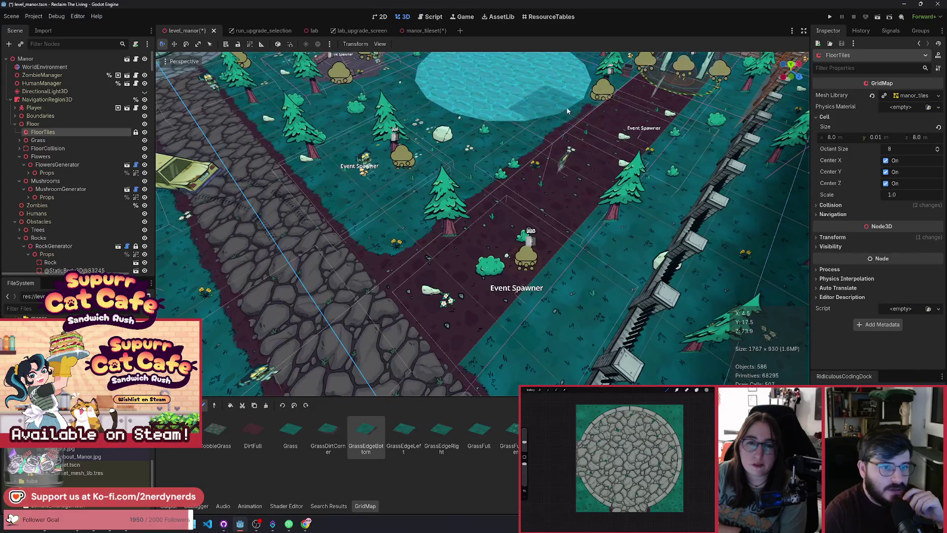
pyautogui.click(612, 80)
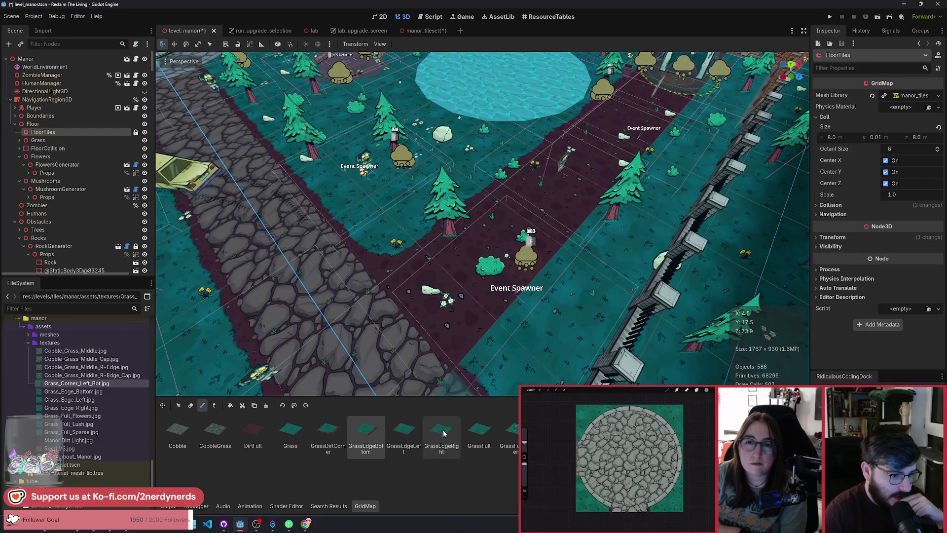
pyautogui.click(403, 432)
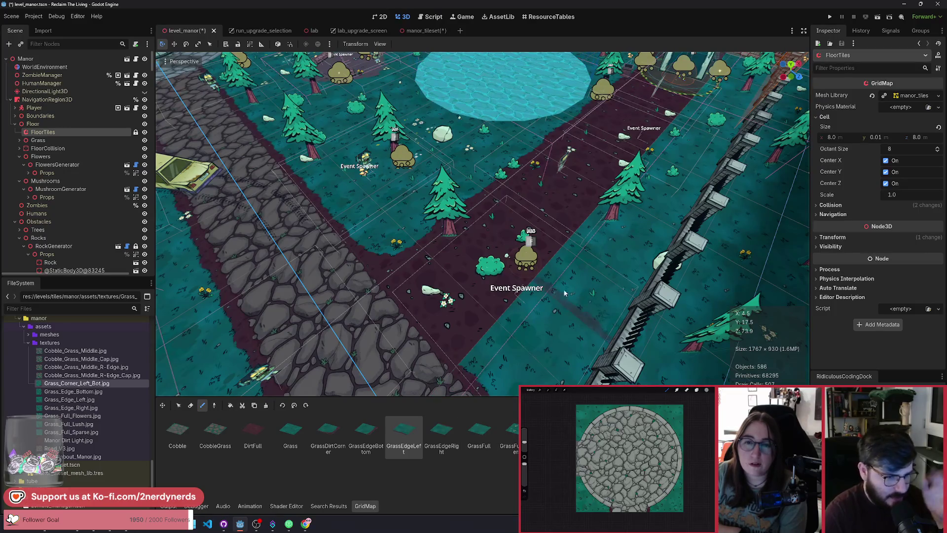
pyautogui.click(528, 208)
pyautogui.hotkey('ctrl', 's')
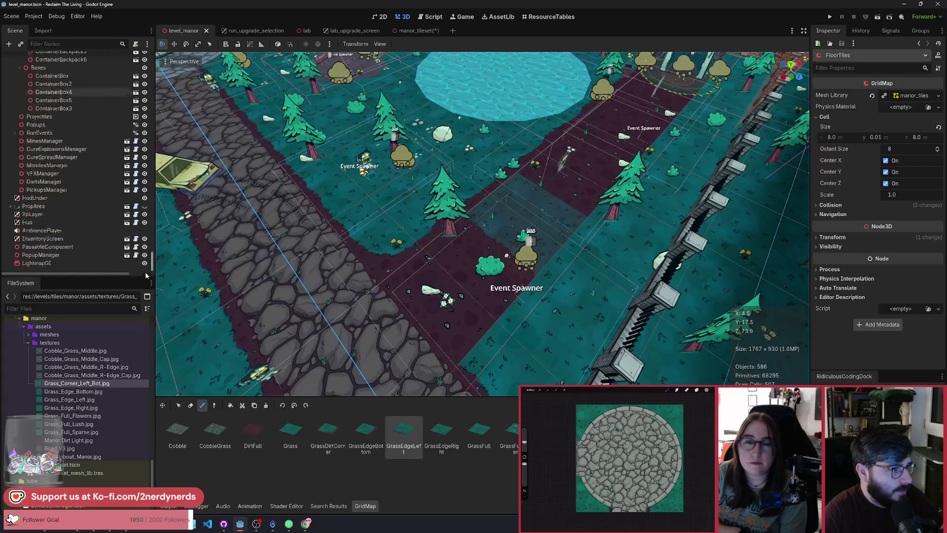
# Select the LightmapGI node and bake the manor level's lightmaps.
pyautogui.scroll(-10, 74, 173)
pyautogui.doubleClick(37, 263)
pyautogui.click(423, 44)
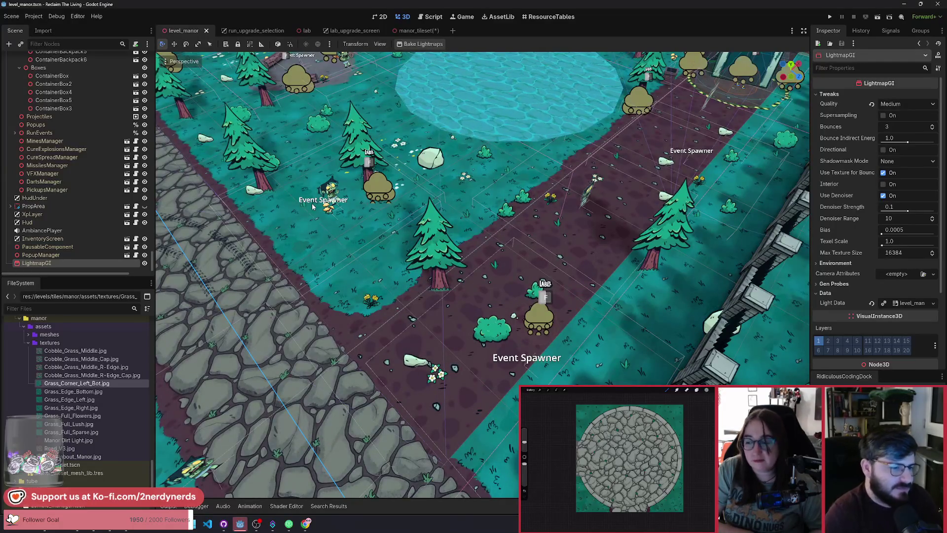
# Collapse Obstacles, select the Manor root, save level_manor and run the project.
pyautogui.scroll(10, 123, 197)
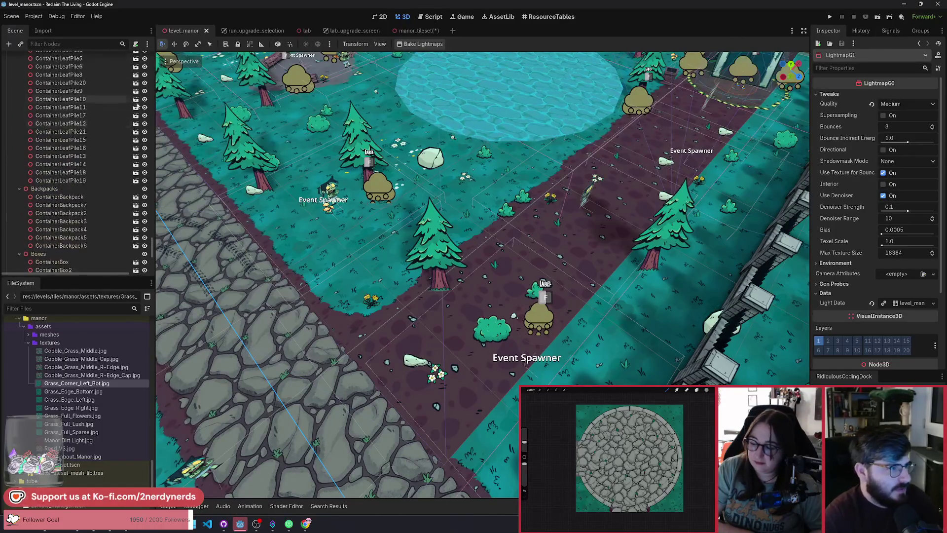
pyautogui.moveTo(154, 209); pyautogui.dragTo(155, 209)
pyautogui.scroll(10, 74, 207)
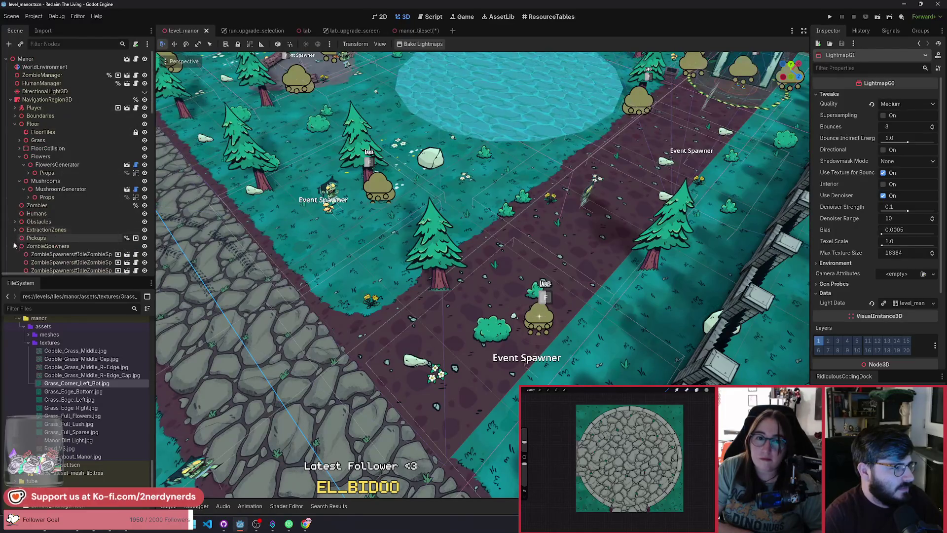
pyautogui.click(14, 222)
pyautogui.click(26, 59)
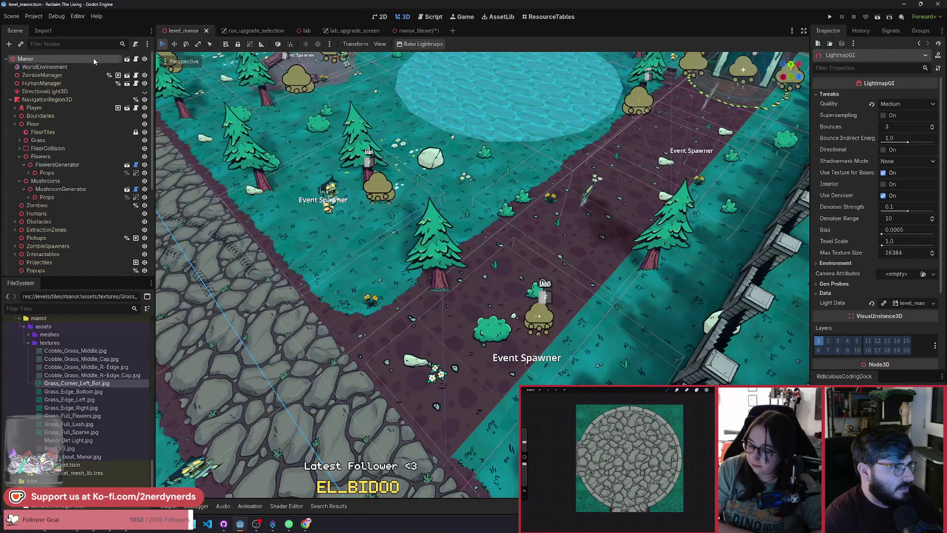
pyautogui.hotkey('ctrl', 's')
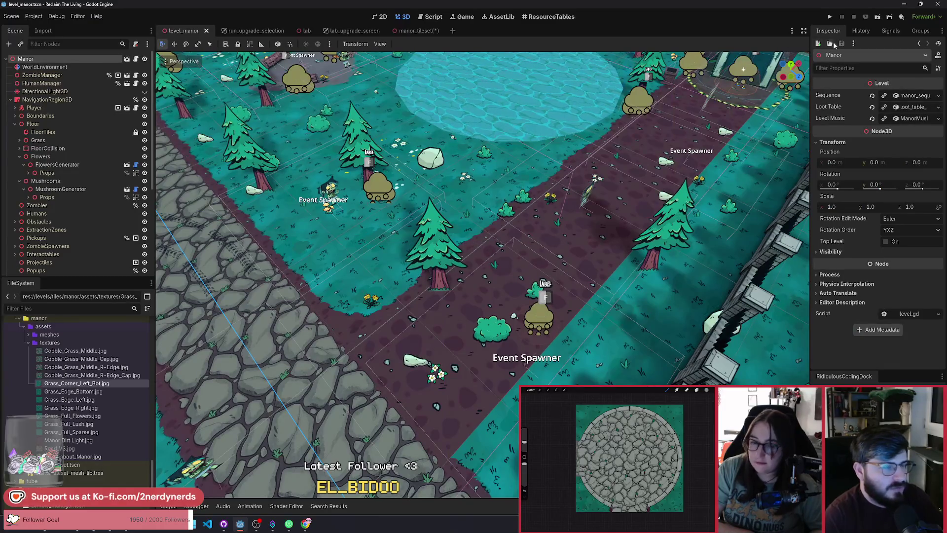
pyautogui.click(878, 16)
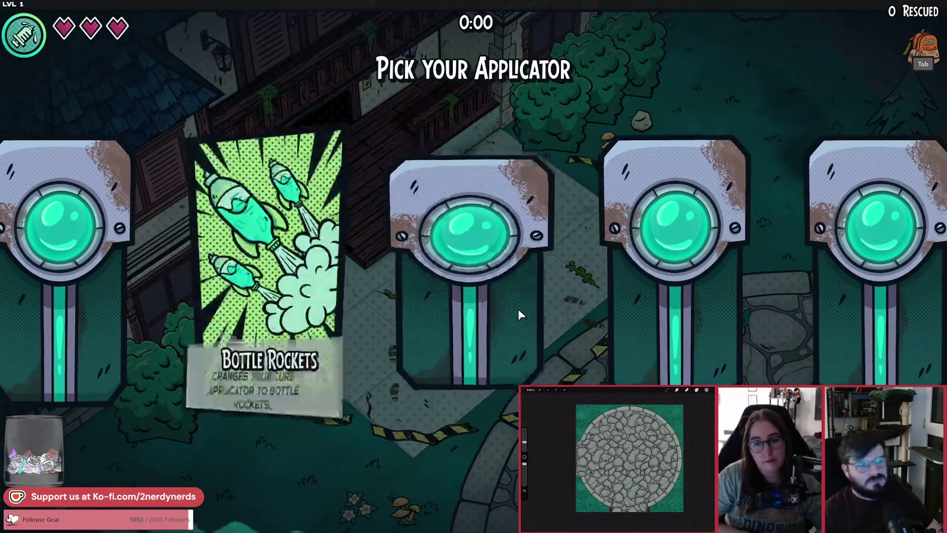
# Start the run with the chosen applicator and clear all zombies from the F1 debug panel.
pyautogui.click(480, 429)
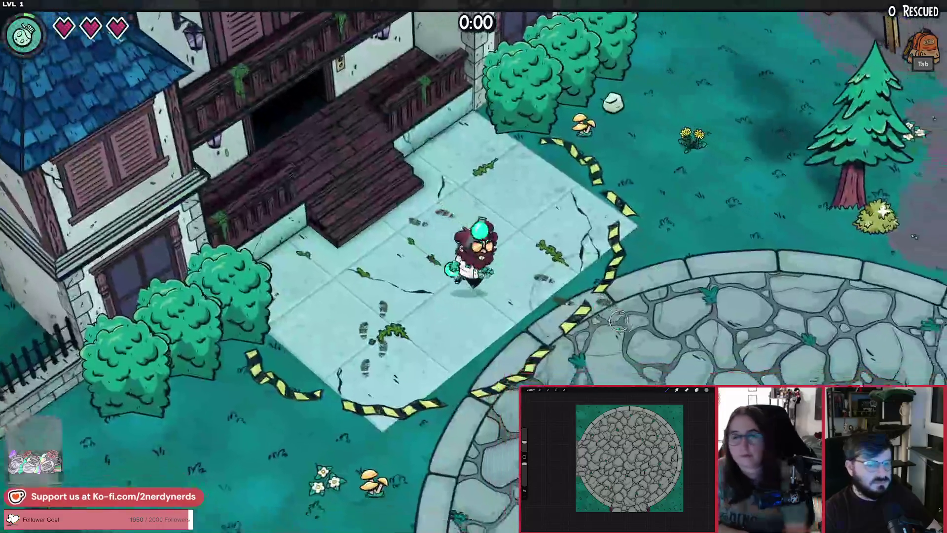
pyautogui.press('s')
pyautogui.press('d')
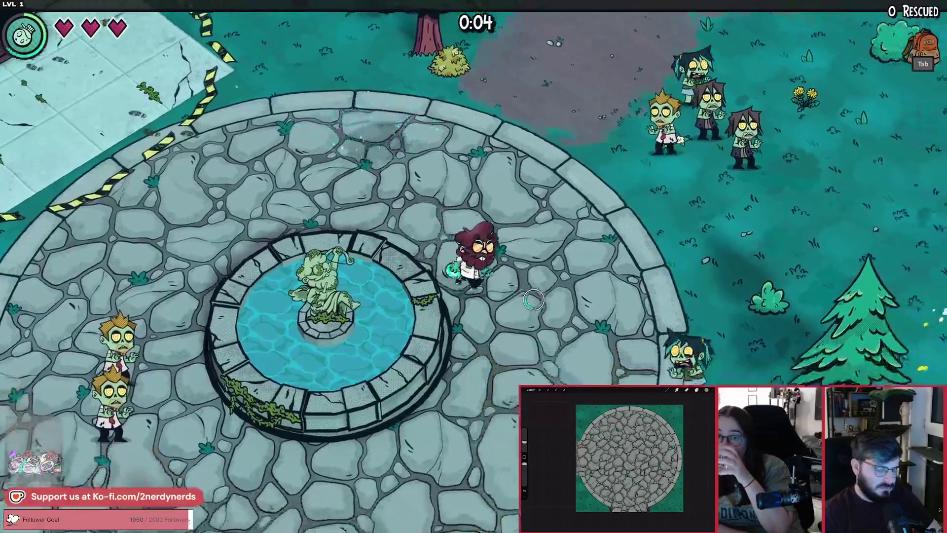
pyautogui.press('F1')
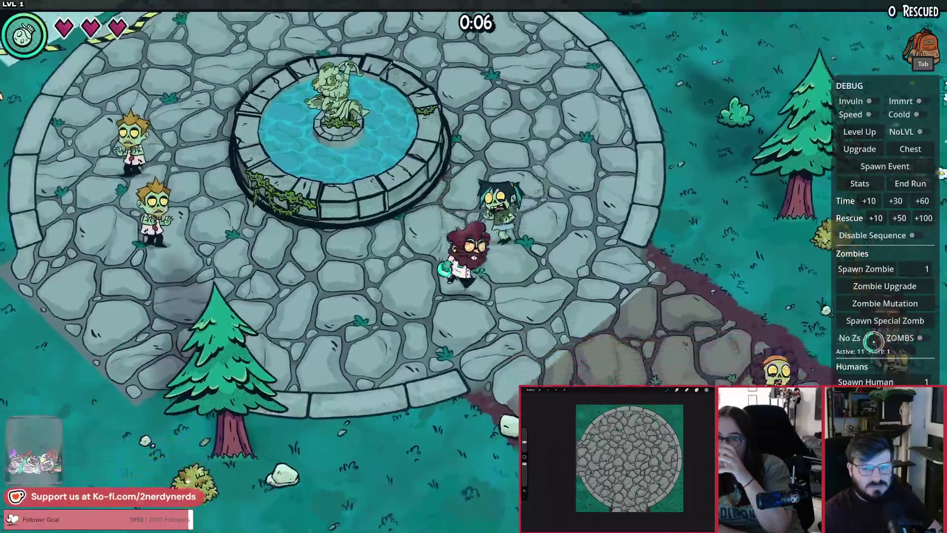
pyautogui.click(871, 338)
# Walk the character down the stone path and onto the new dirt path.
pyautogui.press('s')
pyautogui.press('d')
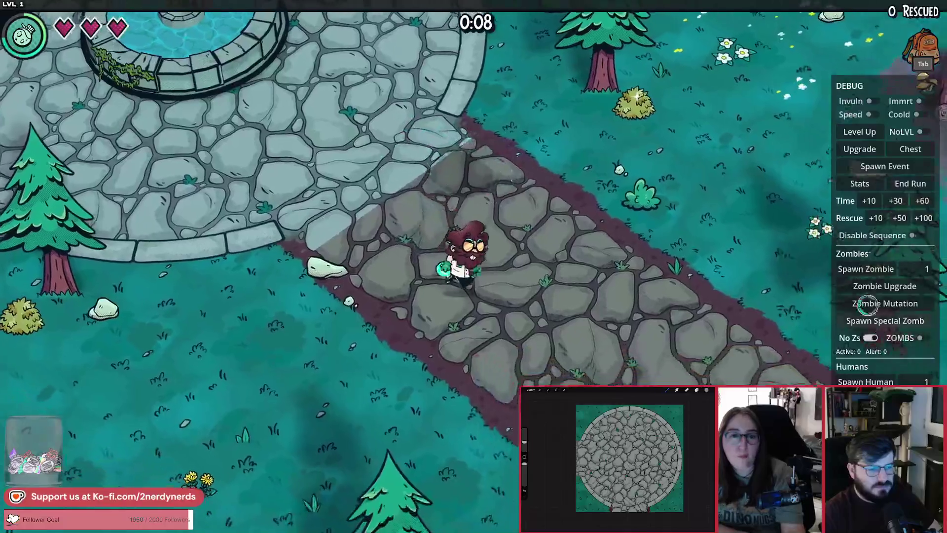
pyautogui.press('s')
pyautogui.press('d')
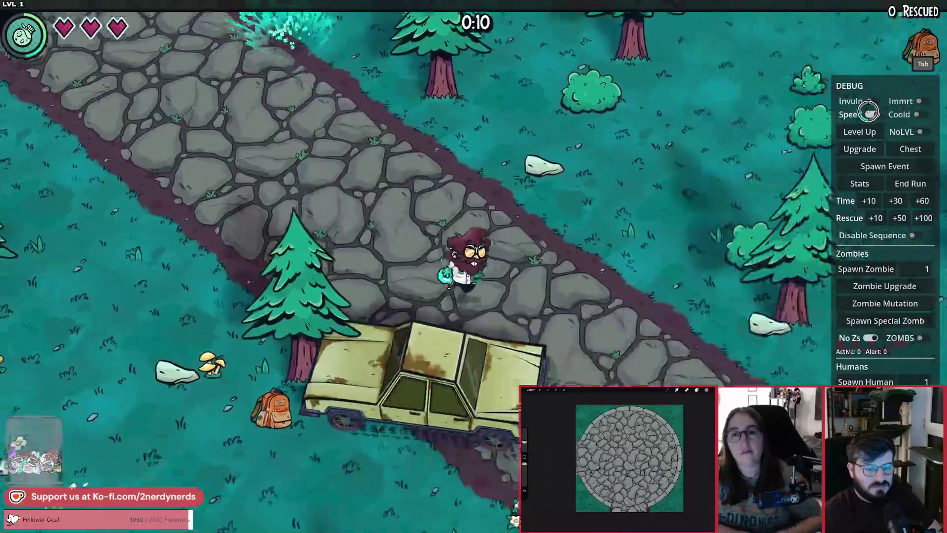
pyautogui.press('s')
pyautogui.press('d')
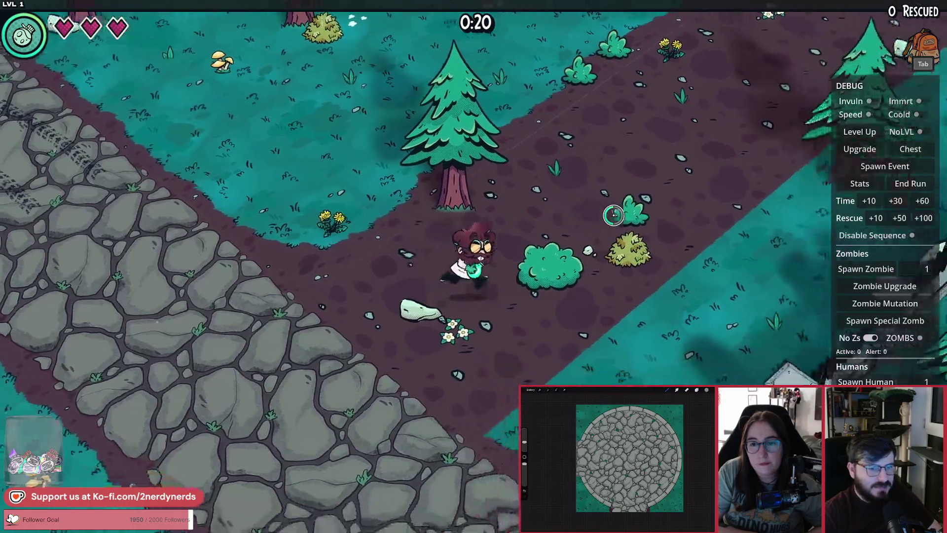
pyautogui.press('s')
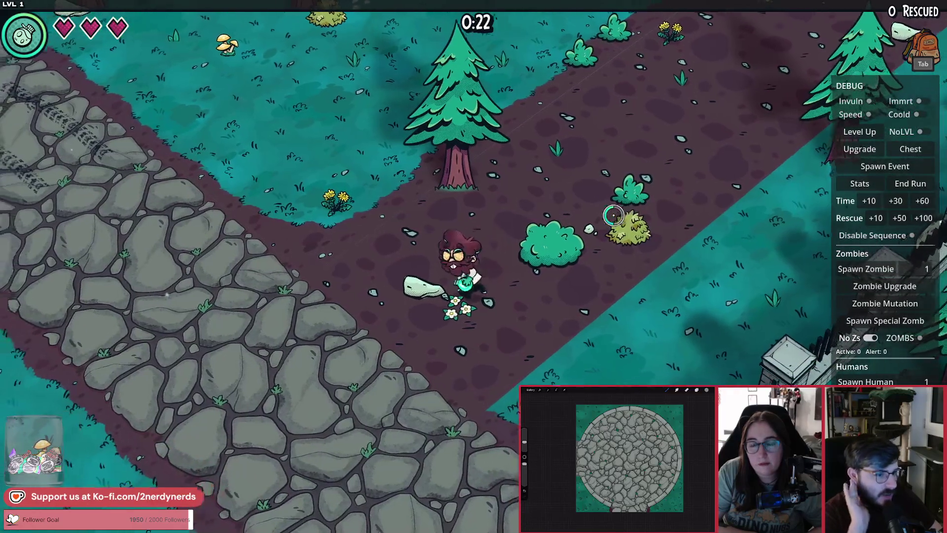
pyautogui.press('s')
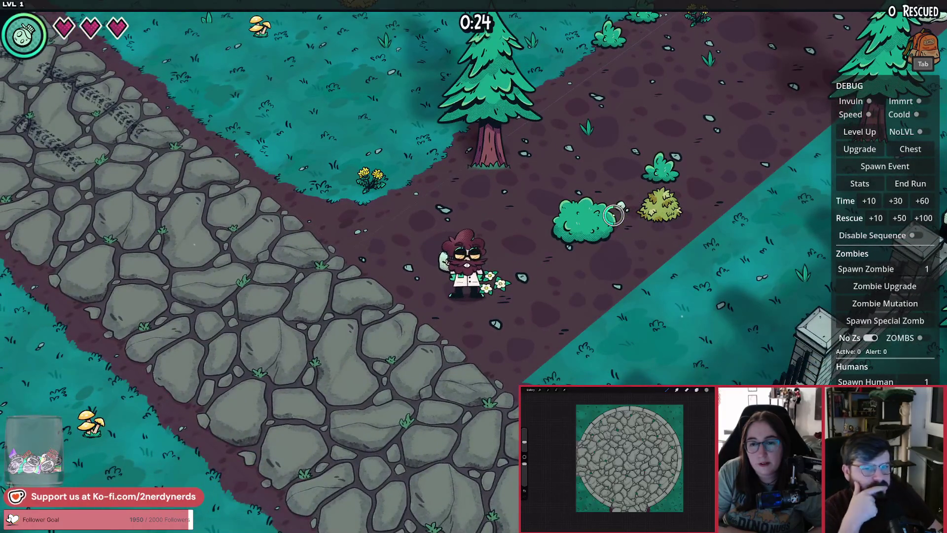
# Follow the dirt path up-right past the trees.
pyautogui.press('w')
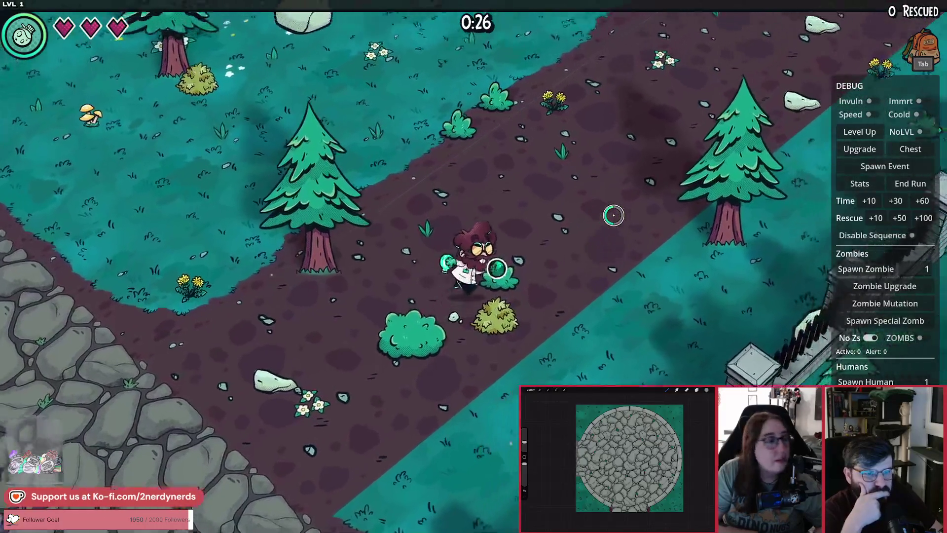
pyautogui.press('w')
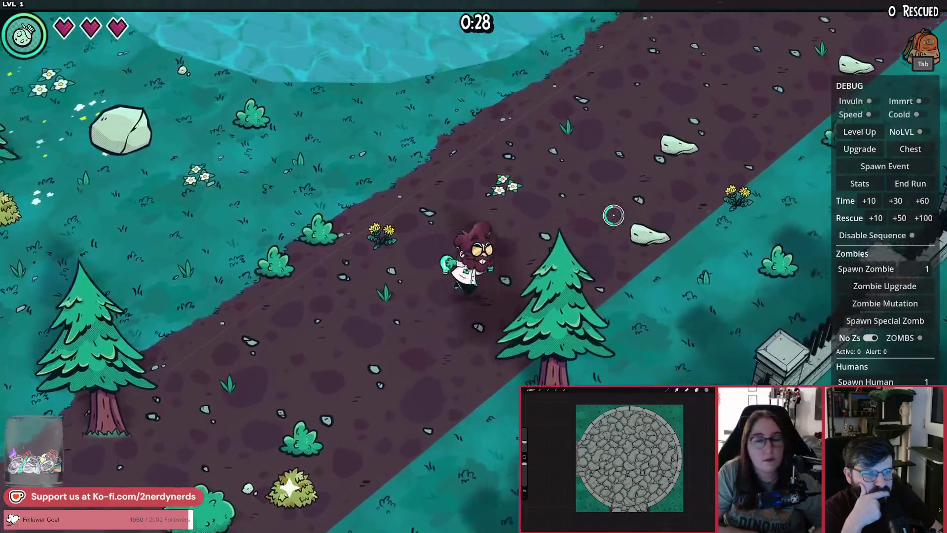
pyautogui.press('w')
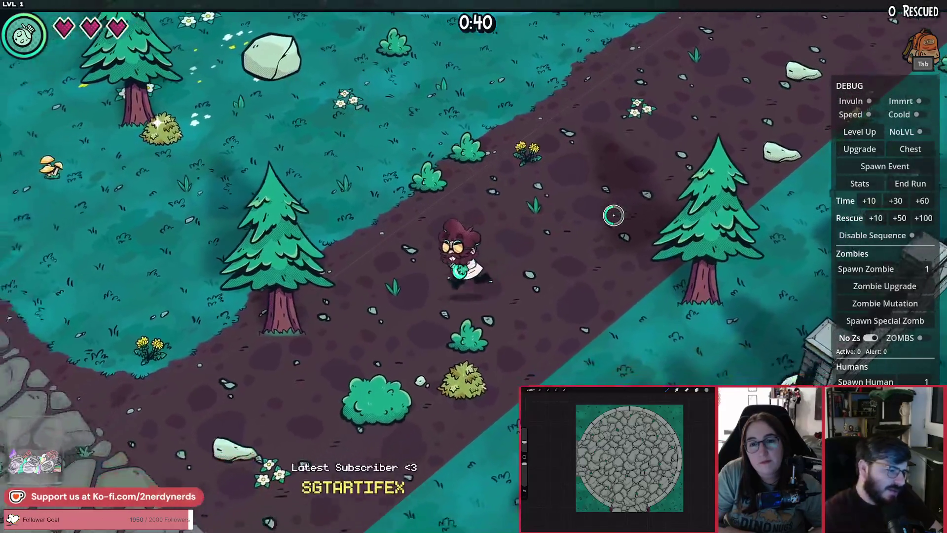
pyautogui.press('a')
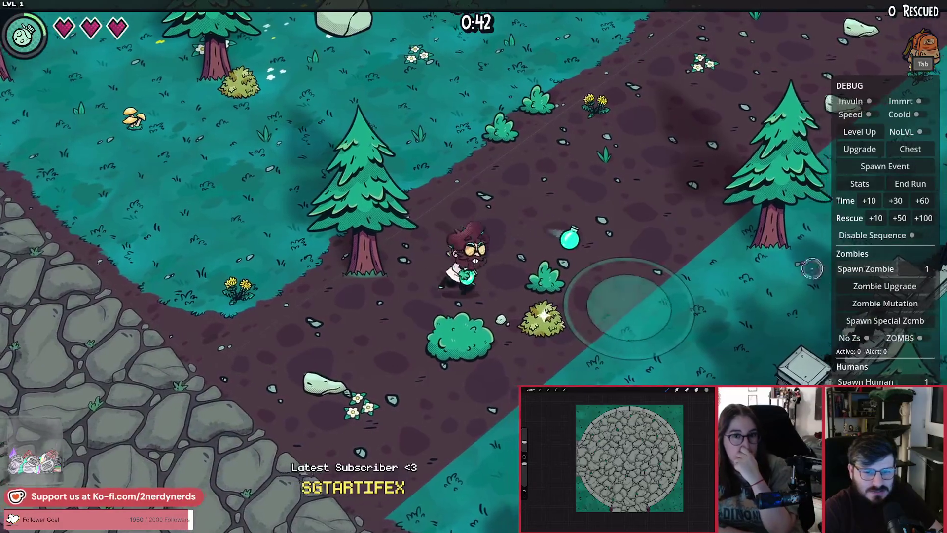
pyautogui.press('w')
pyautogui.press('d')
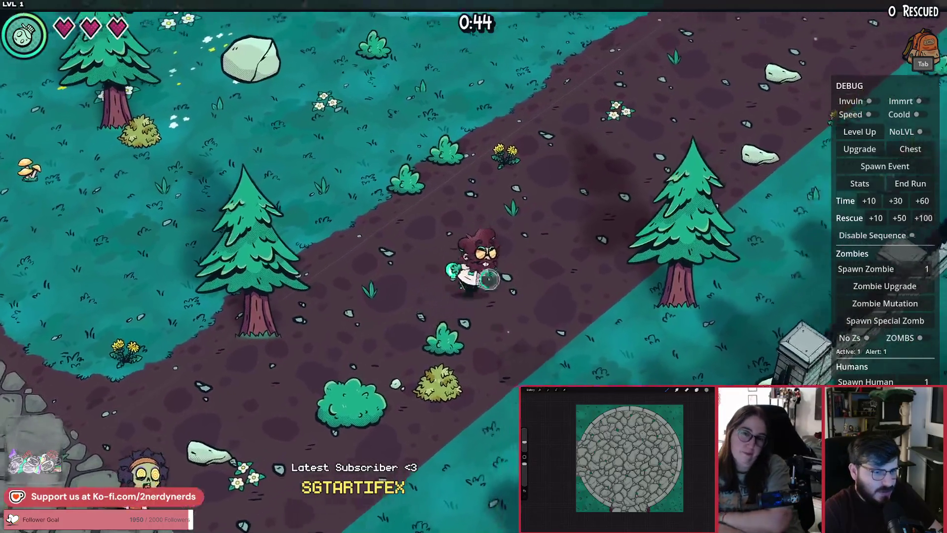
pyautogui.press('w')
pyautogui.press('d')
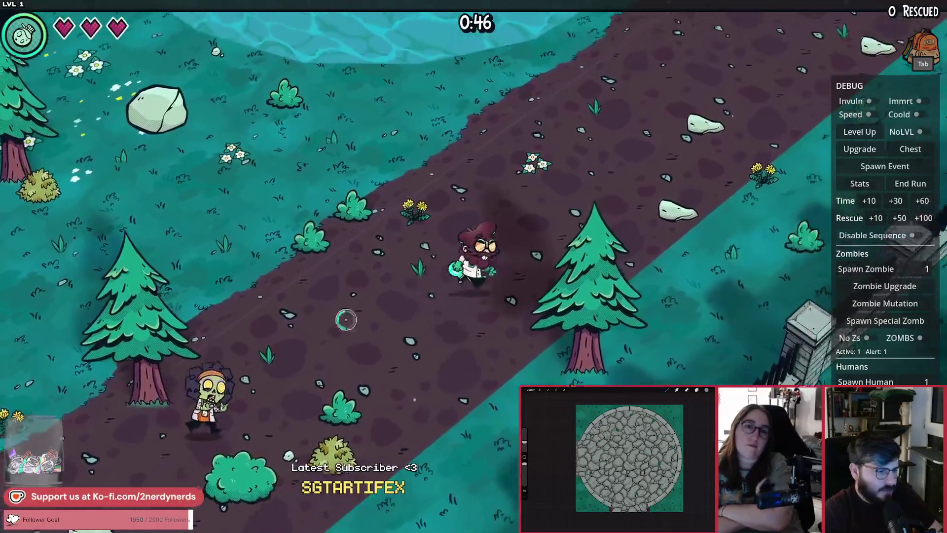
pyautogui.press('w')
pyautogui.press('d')
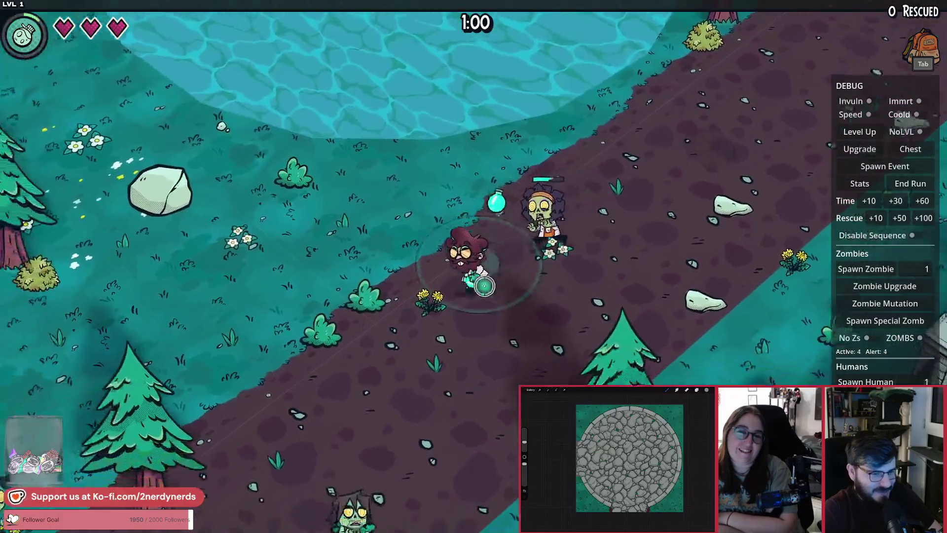
# Cure the zombie scientist and continue along the path to the cobblestone roundabout.
pyautogui.hotkey('w', 'a')
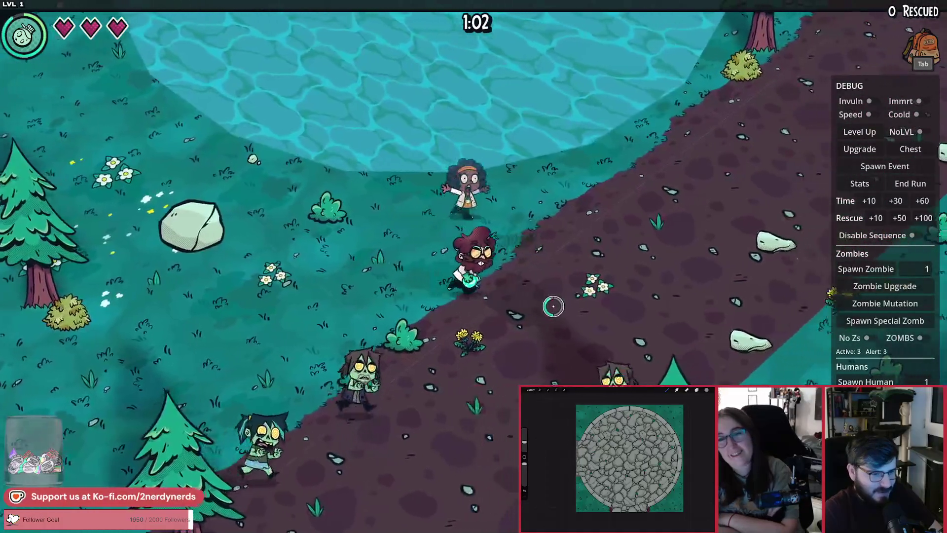
pyautogui.hotkey('w', 'd')
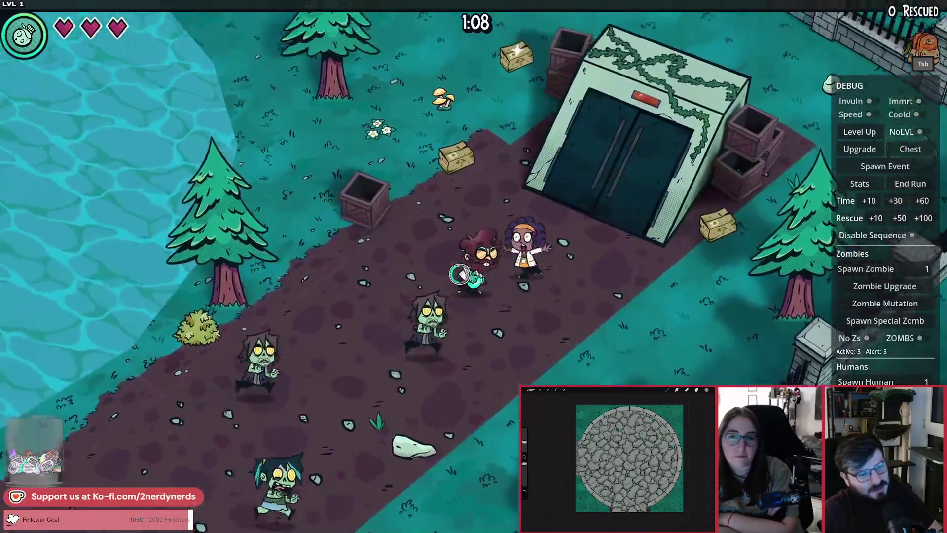
pyautogui.hotkey('s', 'd')
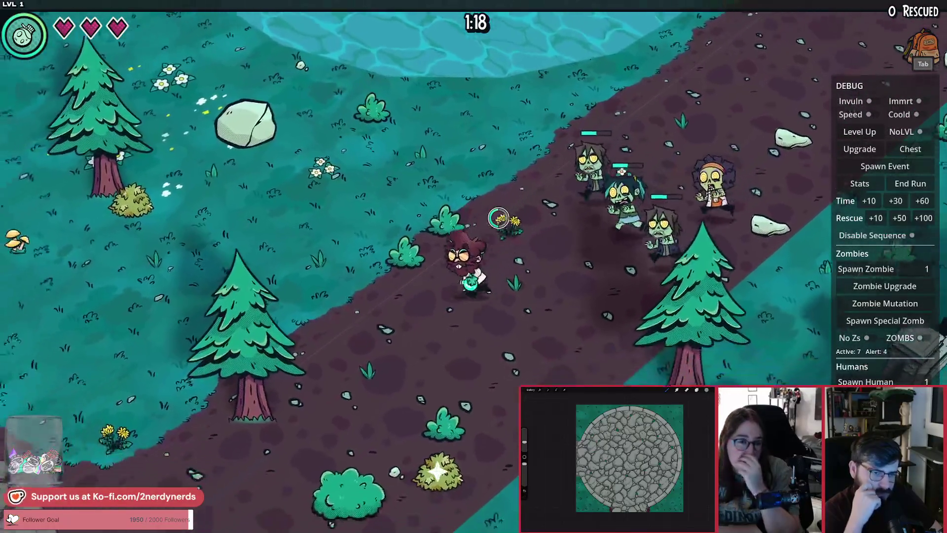
pyautogui.hotkey('a', 's')
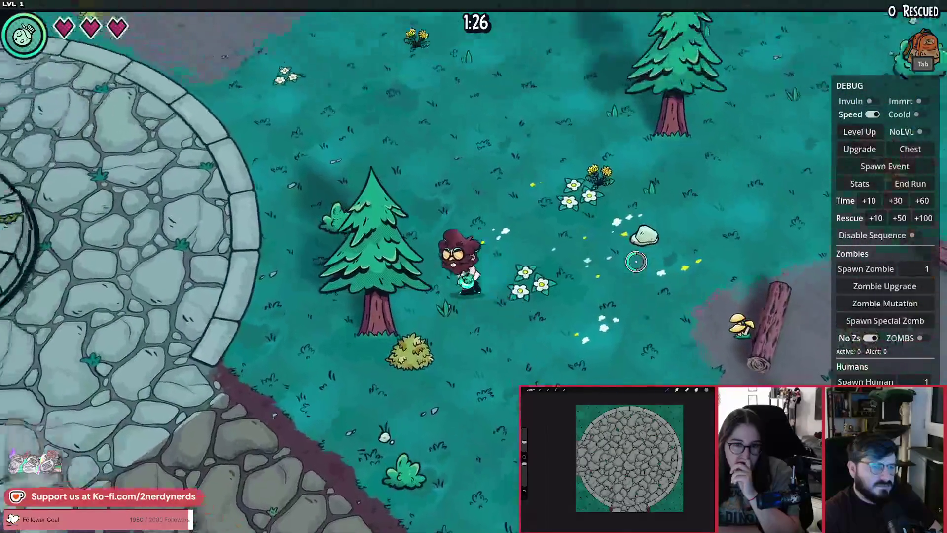
# Walk north to the swings and left past the picnic table with two survivors, then Alt+Tab to Godot.
pyautogui.press('w')
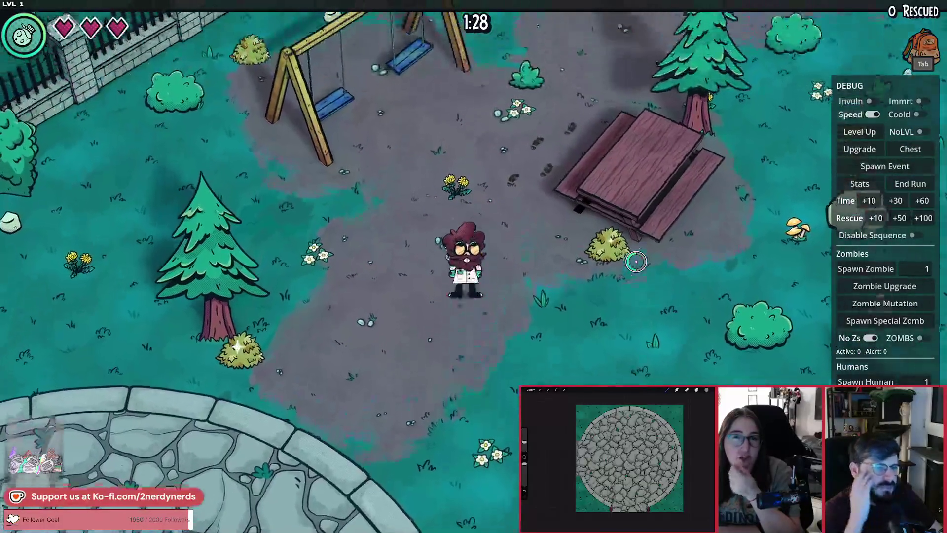
pyautogui.press('s')
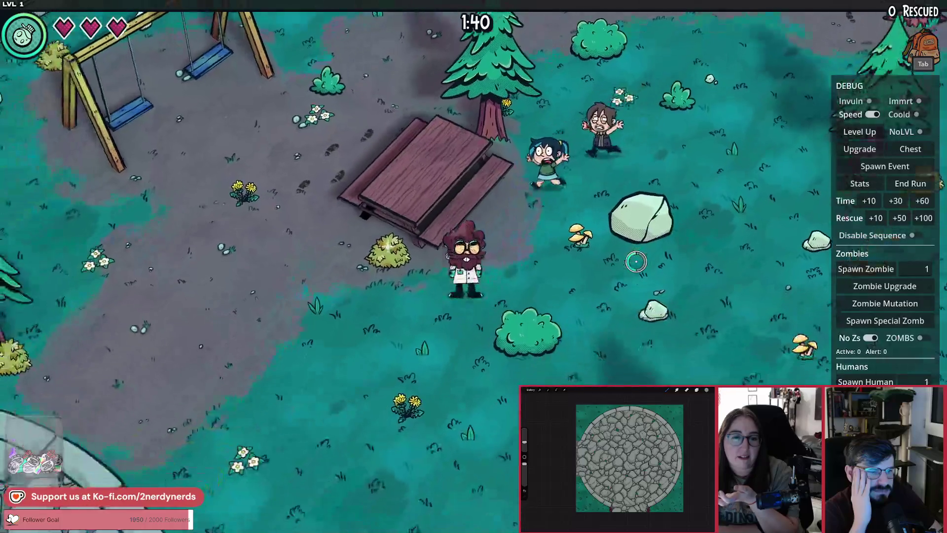
pyautogui.press('a')
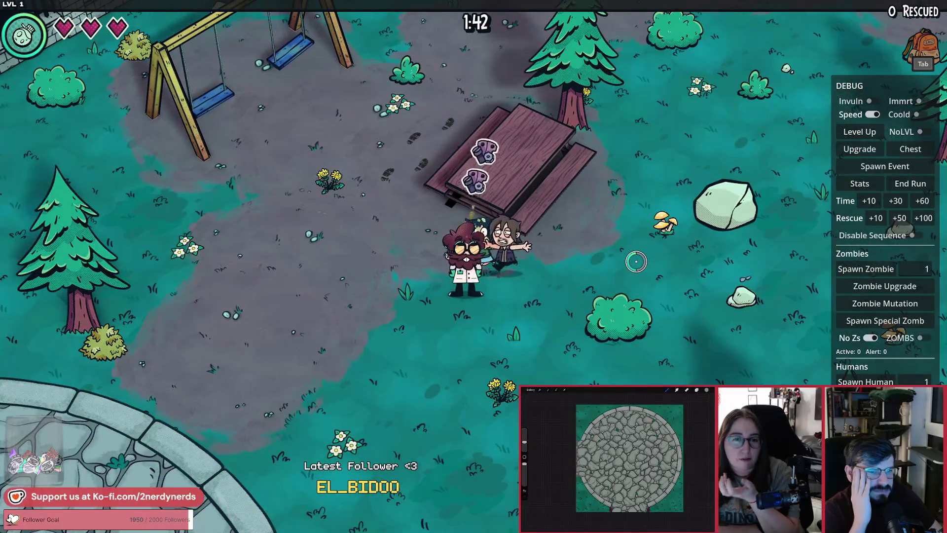
pyautogui.press('a')
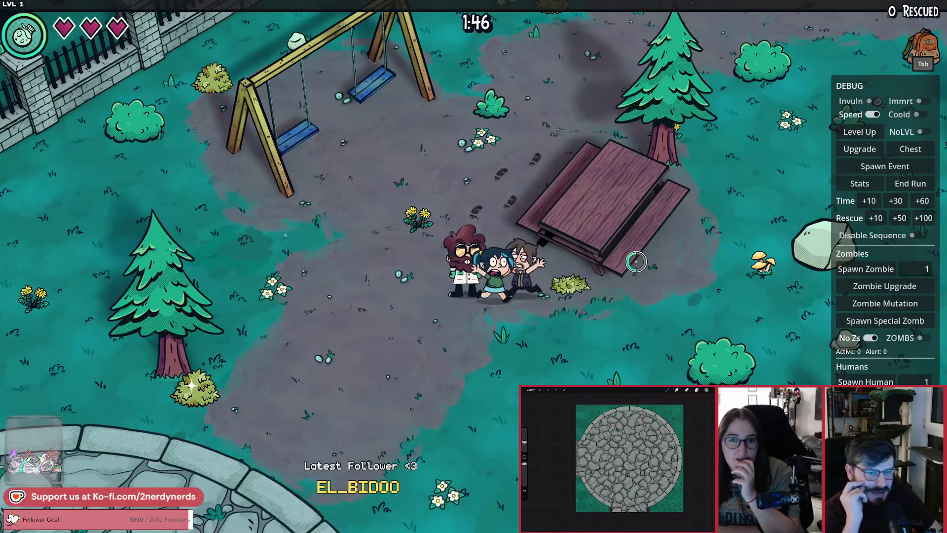
pyautogui.press('w')
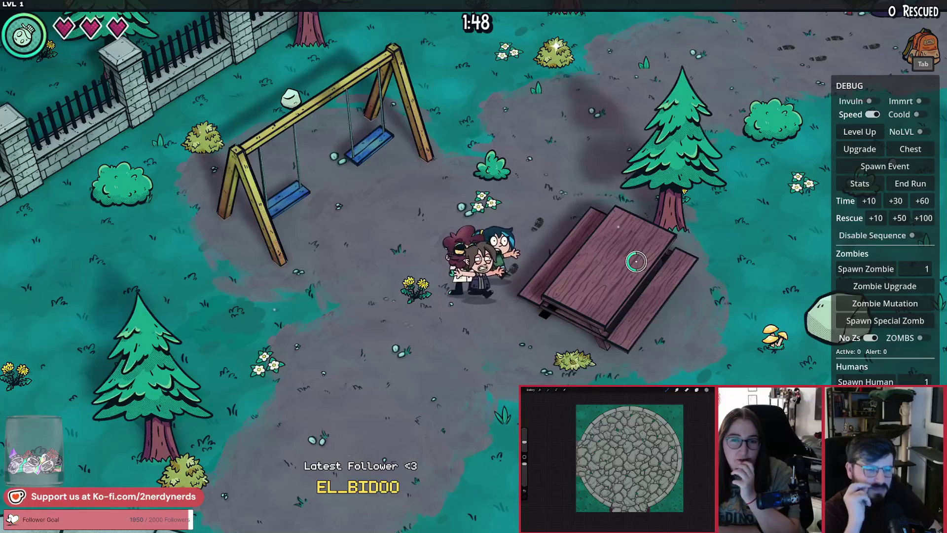
pyautogui.press('s')
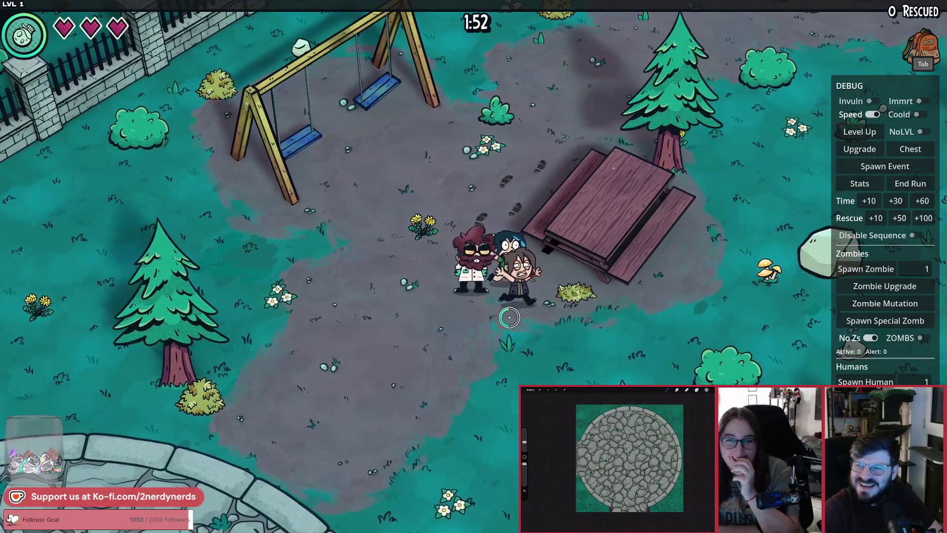
pyautogui.hotkey('alt', 'Tab')
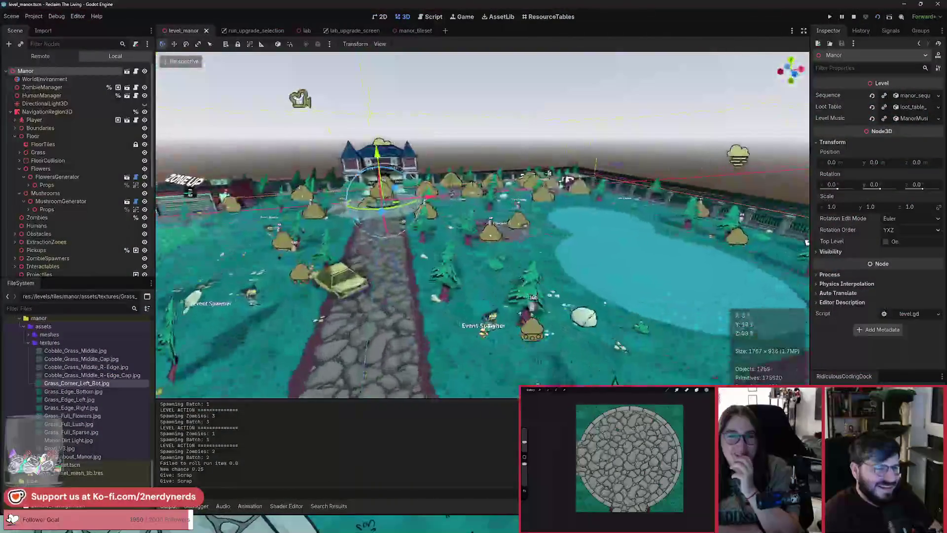
# Fly the 3D viewport over the swings and wooden platform to circle the picnic bench.
pyautogui.press('w')
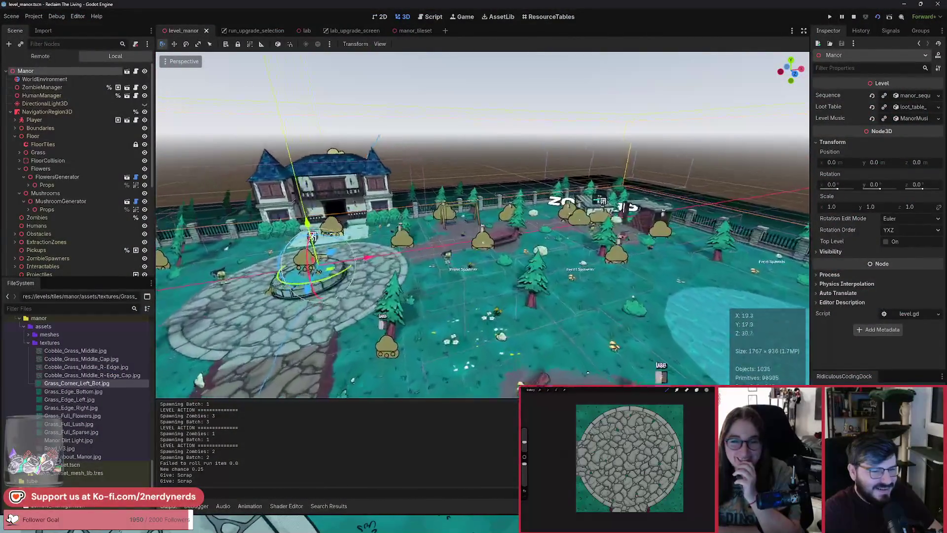
pyautogui.press('w')
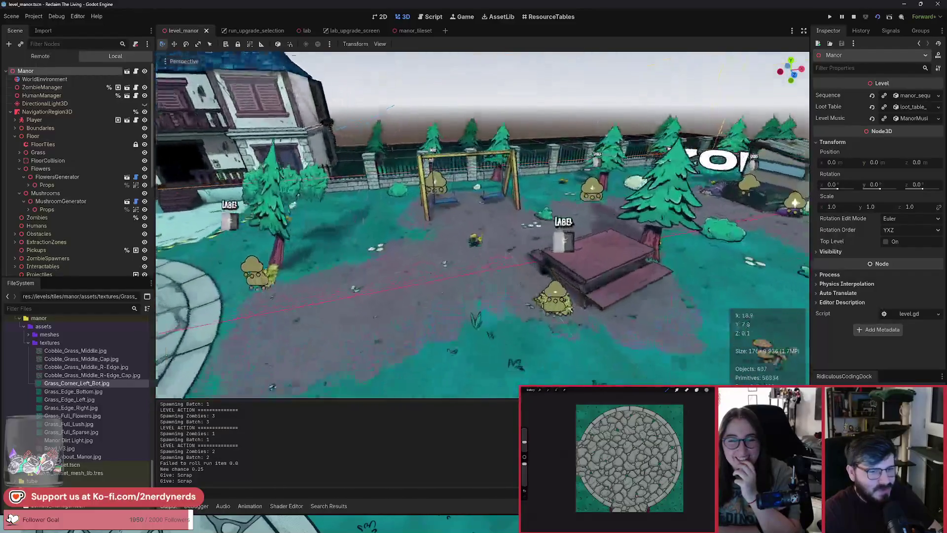
pyautogui.press('f')
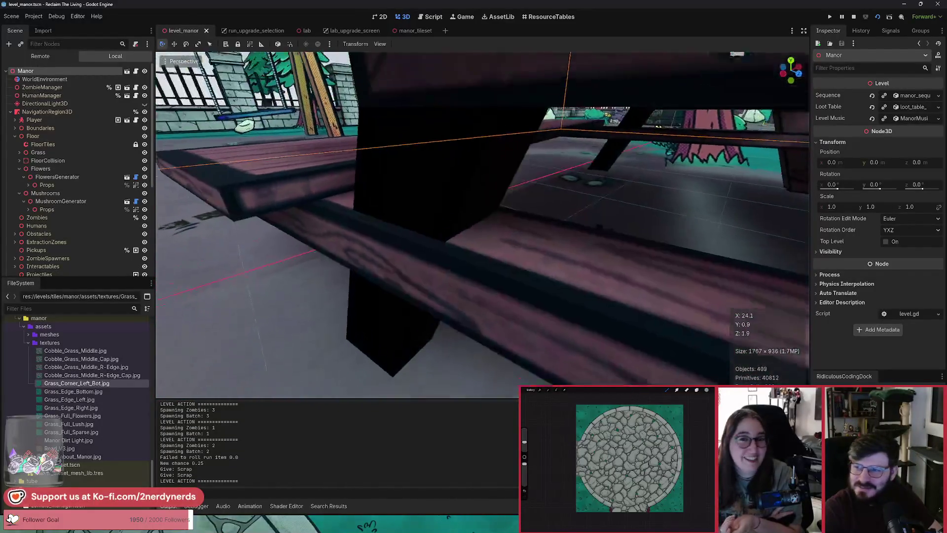
pyautogui.press('w')
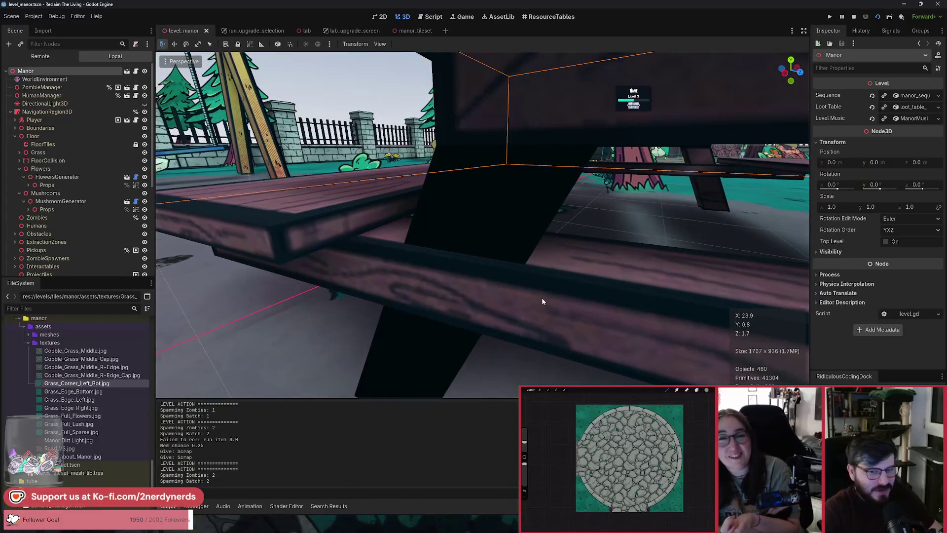
# Lower the viewport to look along the picnic bench seat, then return to the running game.
pyautogui.press('s')
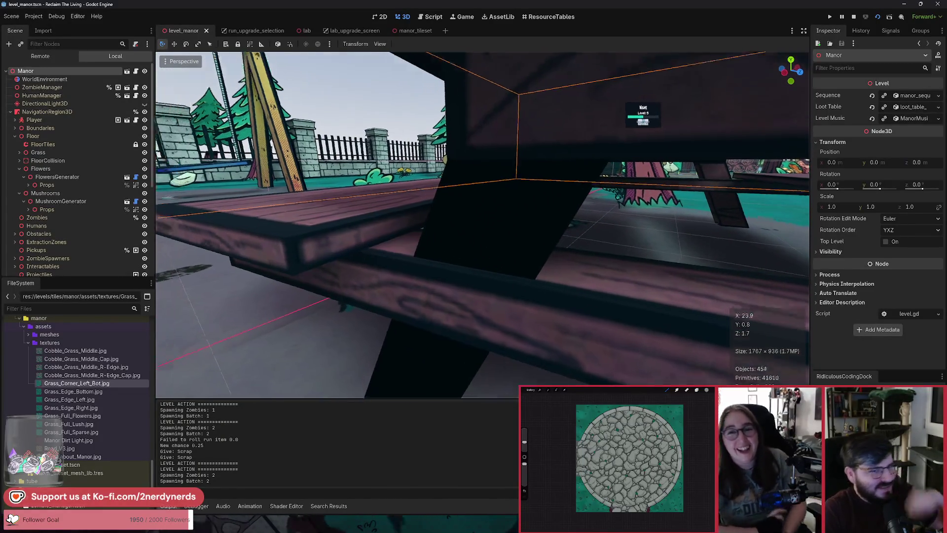
pyautogui.press('s')
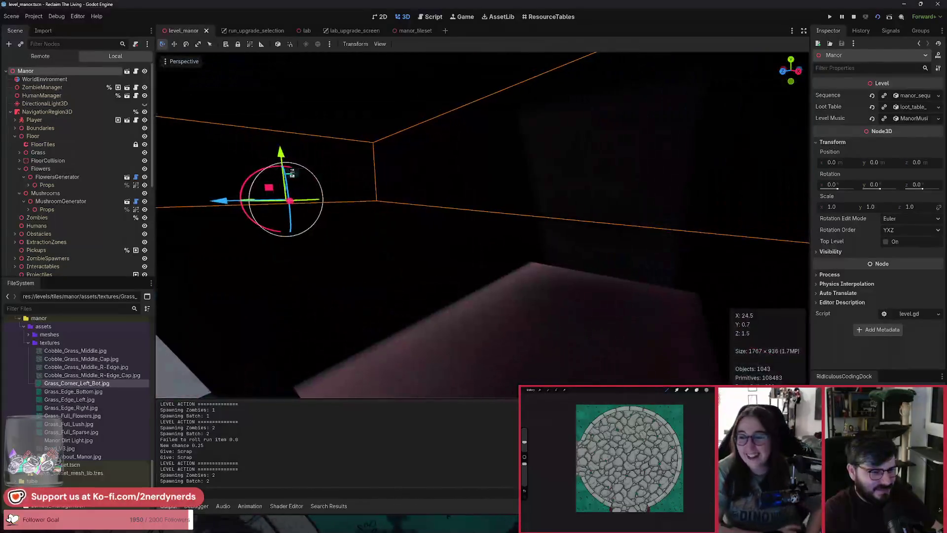
pyautogui.press('w')
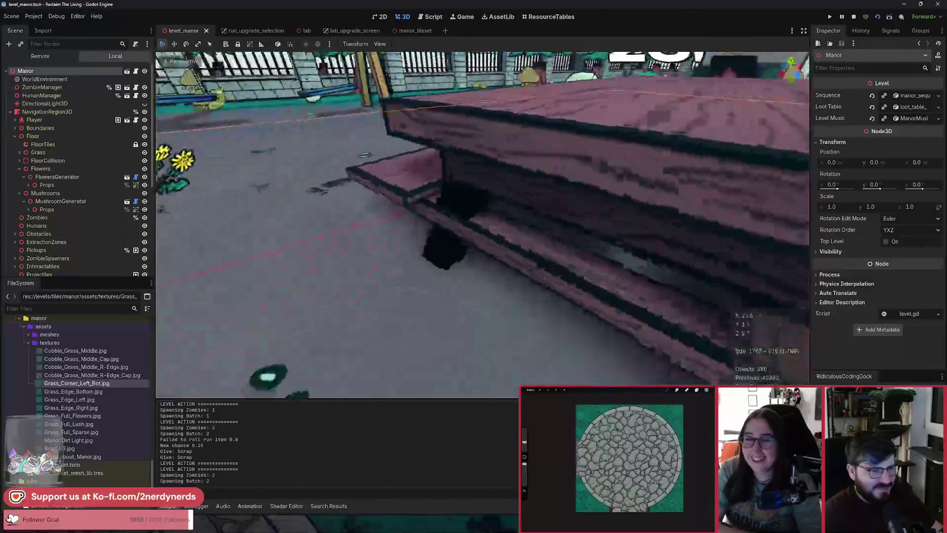
pyautogui.press('s')
pyautogui.press('w')
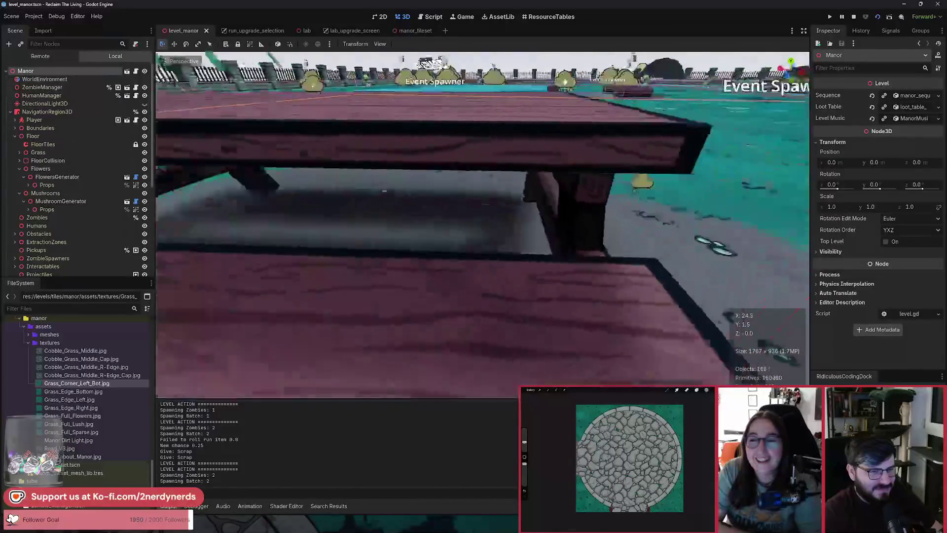
pyautogui.press('s')
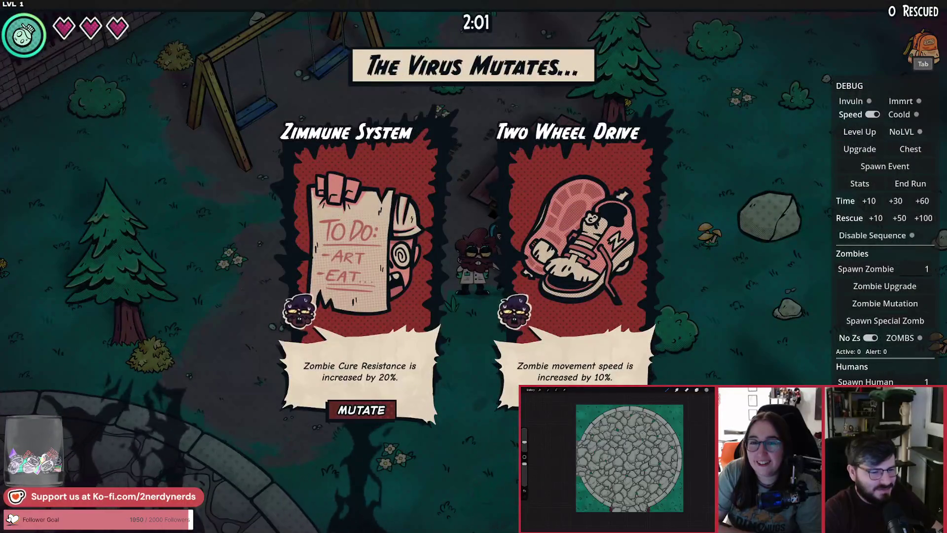
# Pick the Zimmune System mutation and walk up-right toward the shed and stump.
pyautogui.click(362, 410)
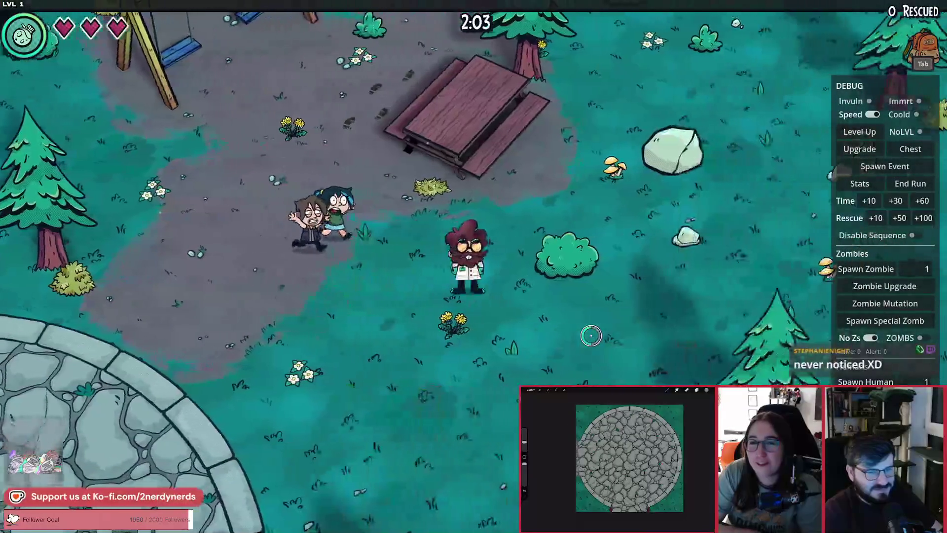
pyautogui.hotkey('w', 'd')
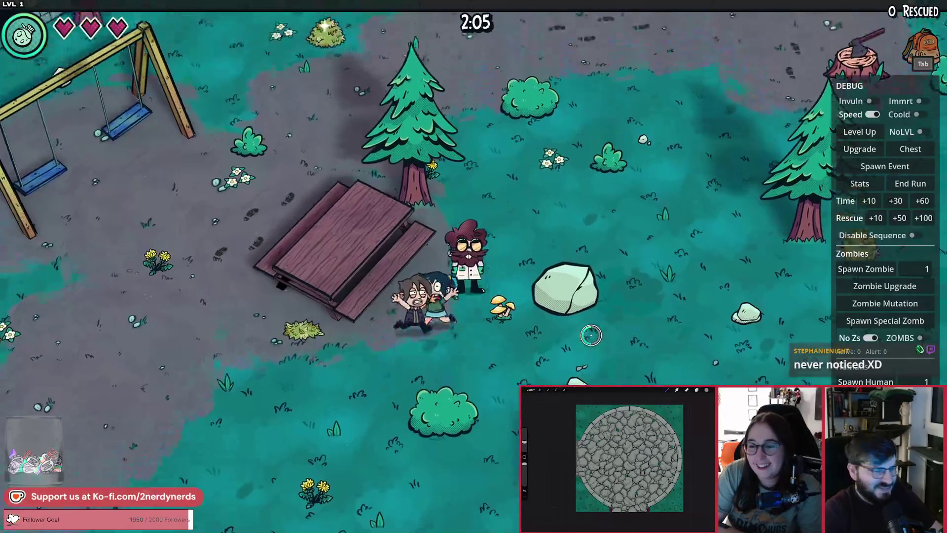
pyautogui.hotkey('w', 'd')
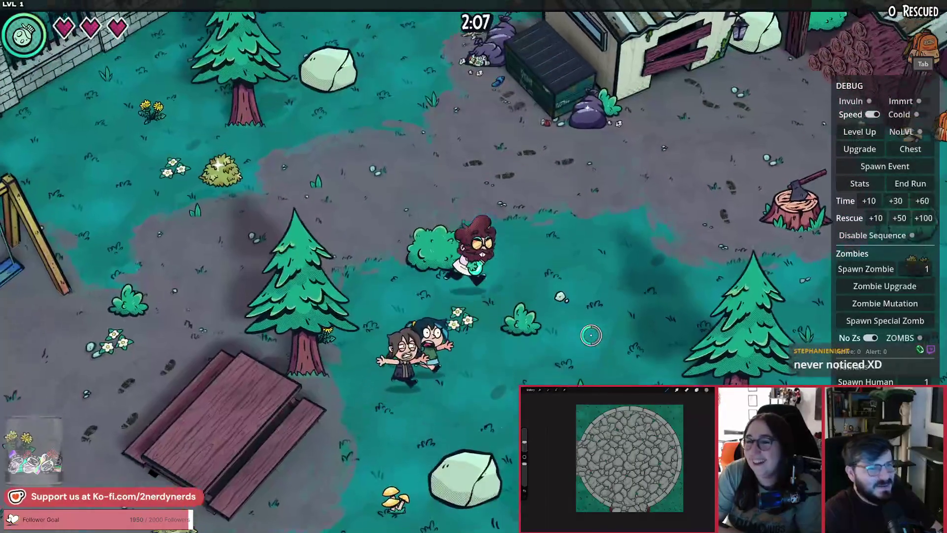
pyautogui.hotkey('w', 'd')
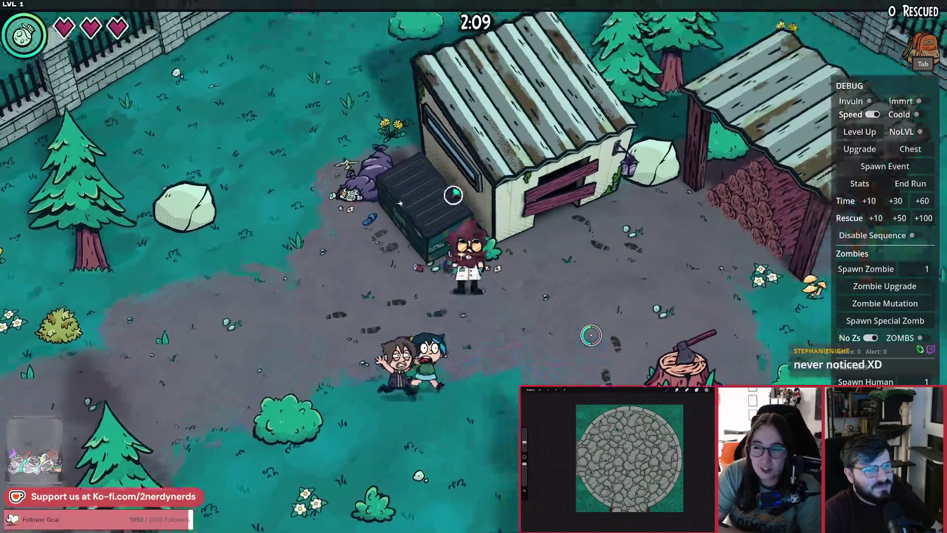
pyautogui.hotkey('w', 'a')
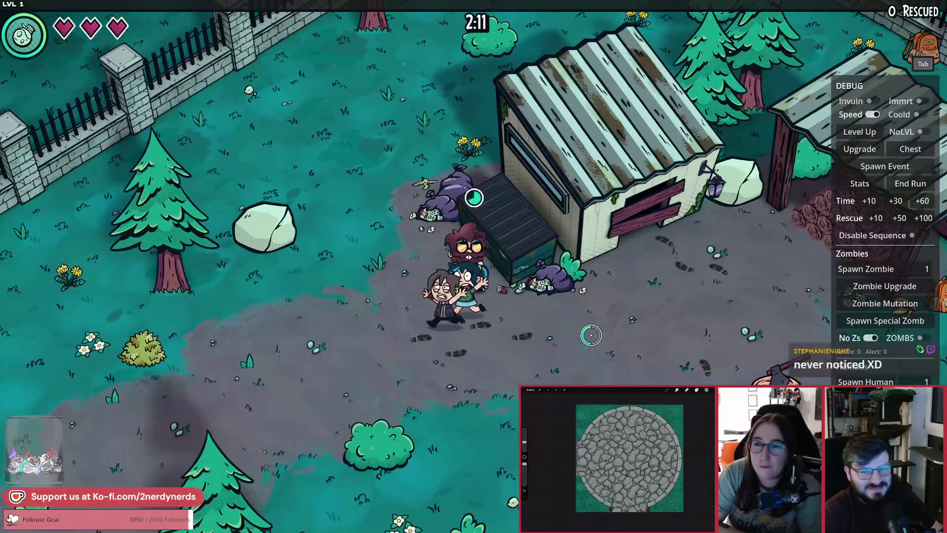
pyautogui.hotkey('s', 'd')
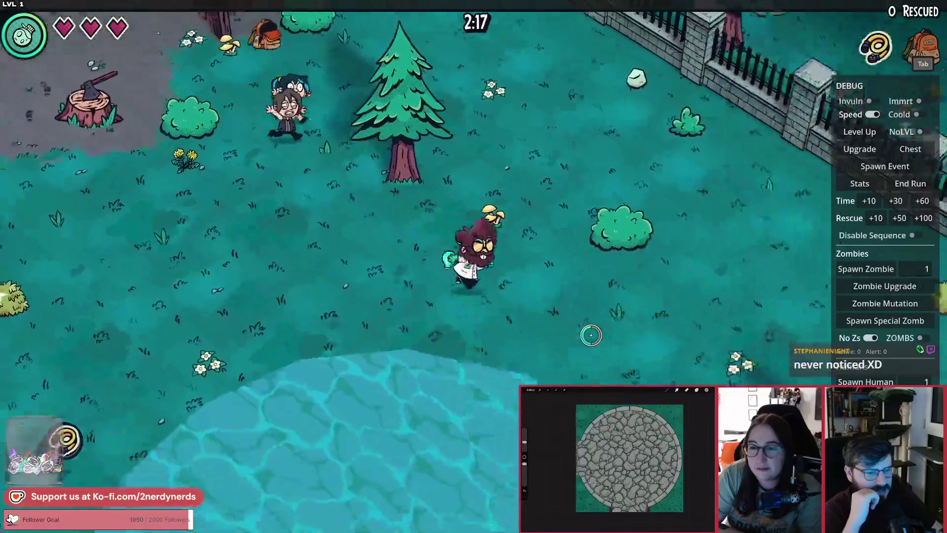
# Walk back and forth between the new dirt path and the cobblestone path to check the tiles.
pyautogui.hotkey('w', 'a')
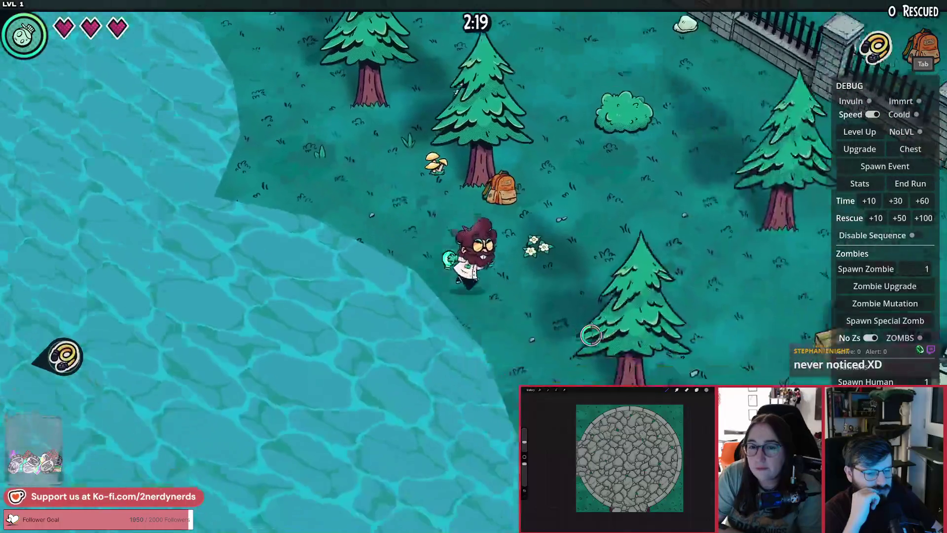
pyautogui.hotkey('s', 'a')
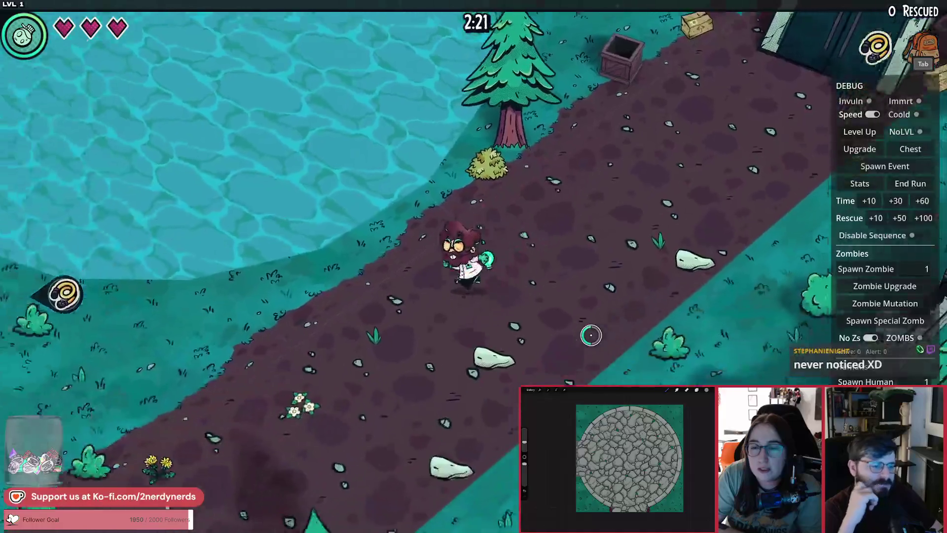
pyautogui.press('s')
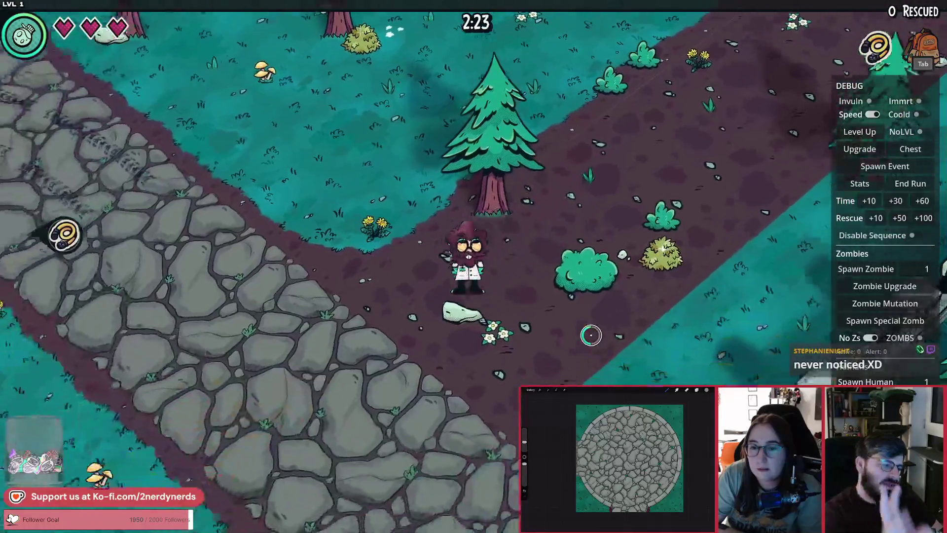
pyautogui.hotkey('s', 'a')
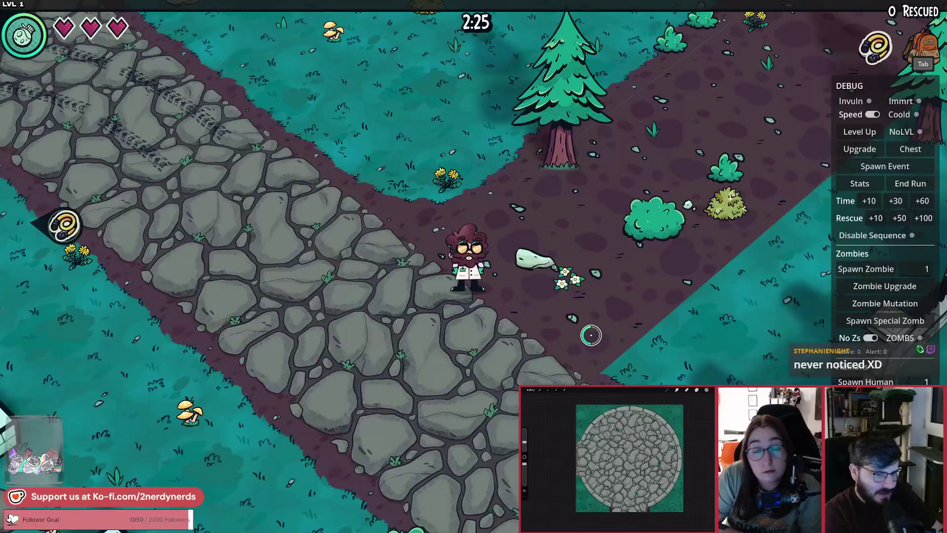
pyautogui.press('d')
pyautogui.hotkey('w', 'd')
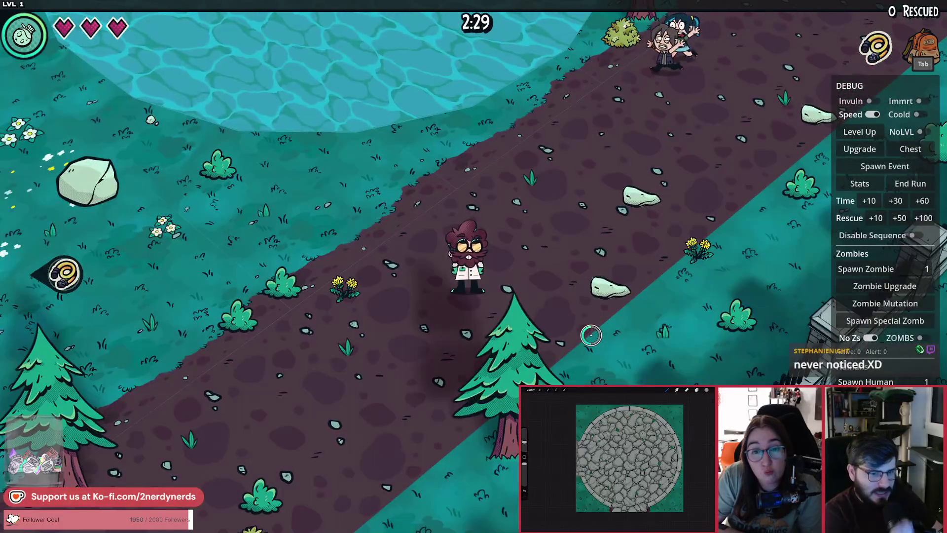
pyautogui.hotkey('s', 'a')
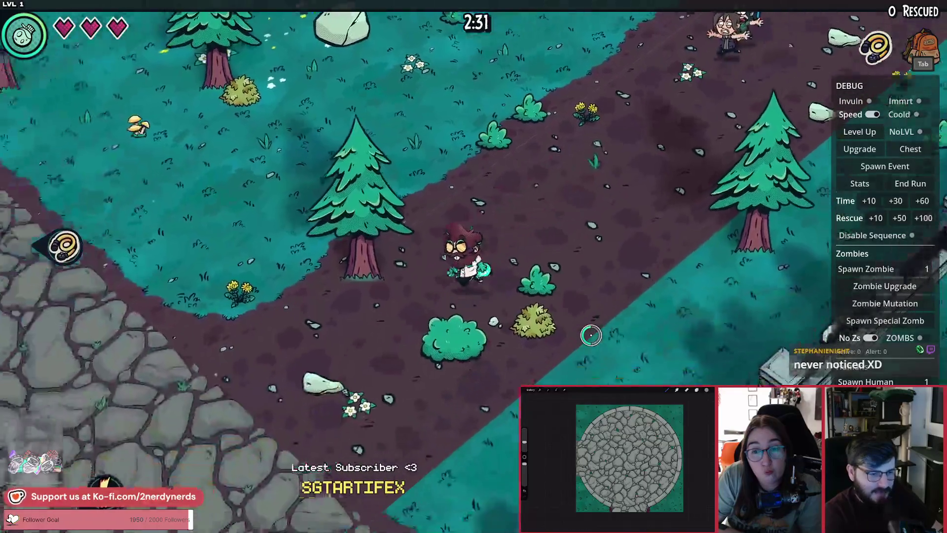
pyautogui.hotkey('s', 'a')
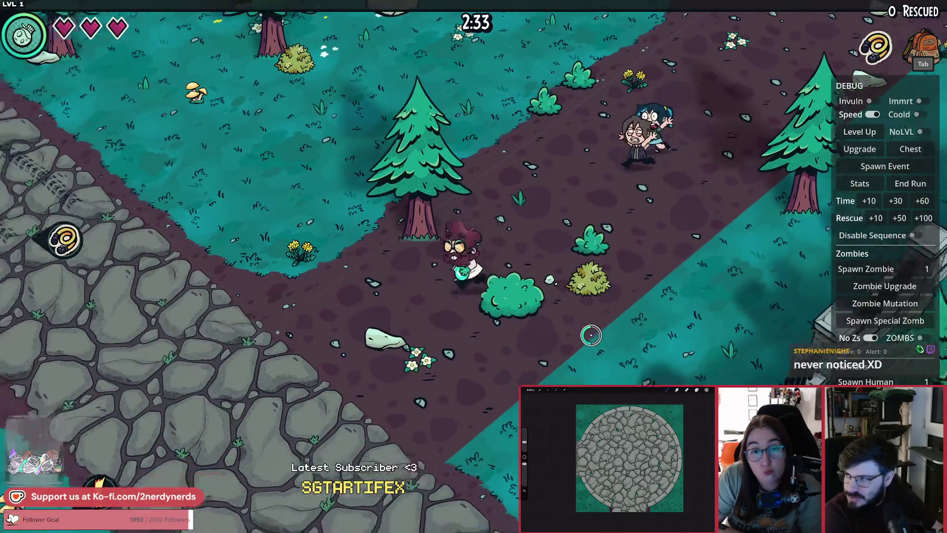
pyautogui.hotkey('s', 'a')
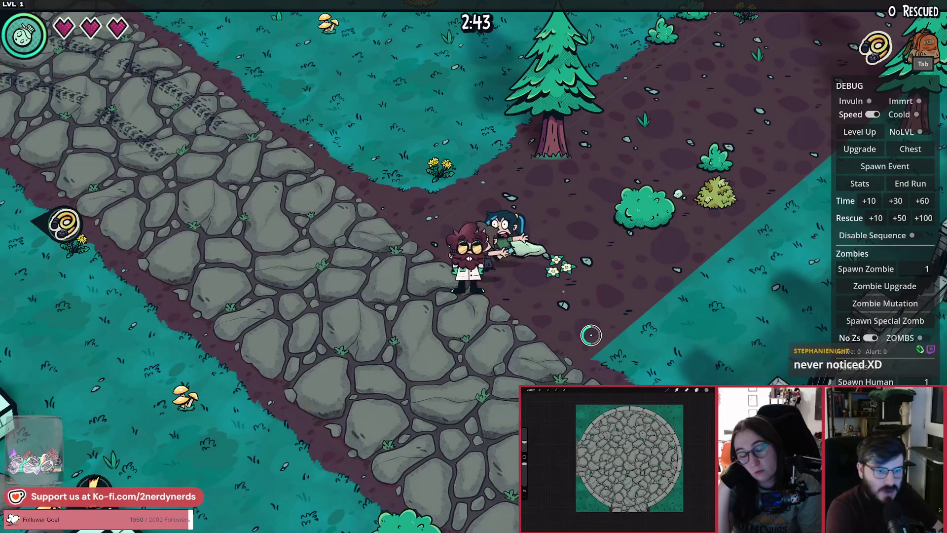
# Walk right to the path junction with the survivors and wait beside them for the mutation cards.
pyautogui.press('d')
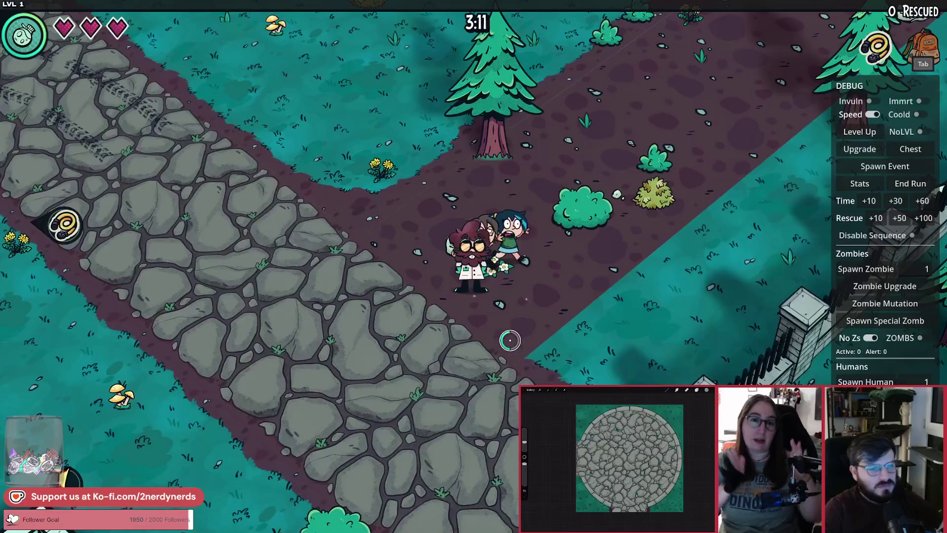
pyautogui.press('w')
pyautogui.press('s')
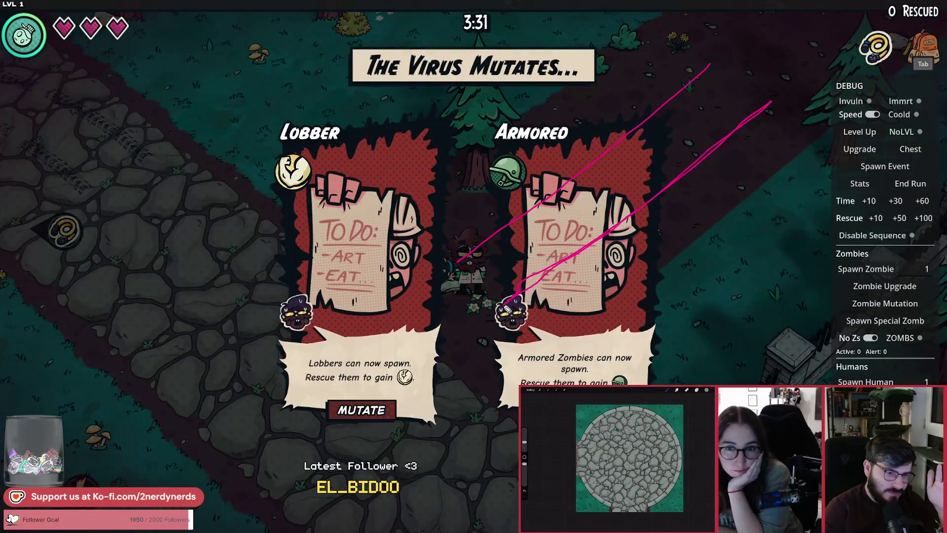
# Choose the Lobber mutation, then enable the No Zs and NoLVL debug toggles.
pyautogui.click(389, 409)
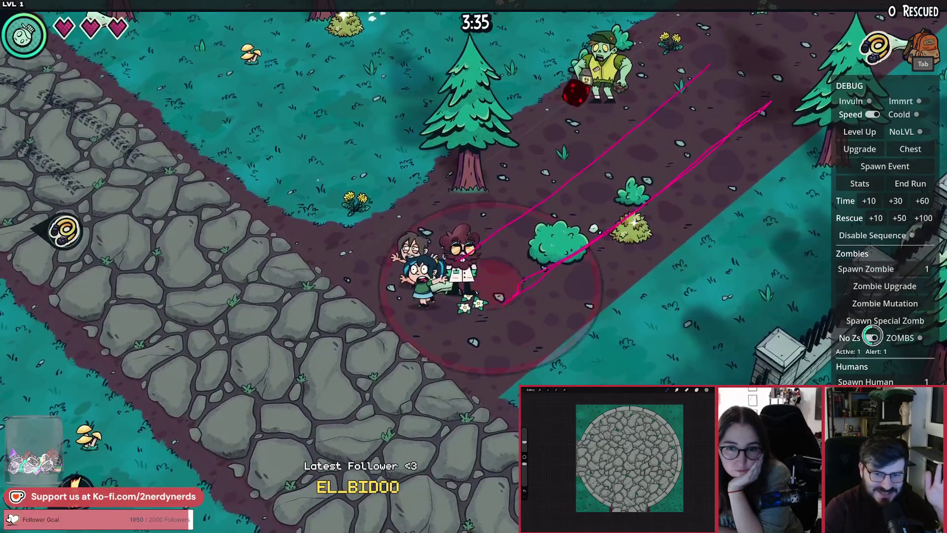
pyautogui.click(871, 337)
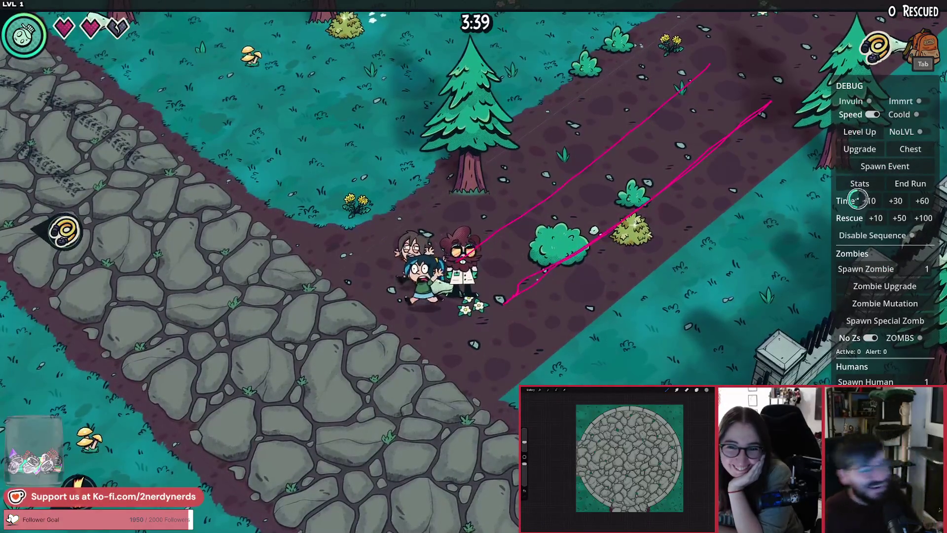
pyautogui.click(907, 127)
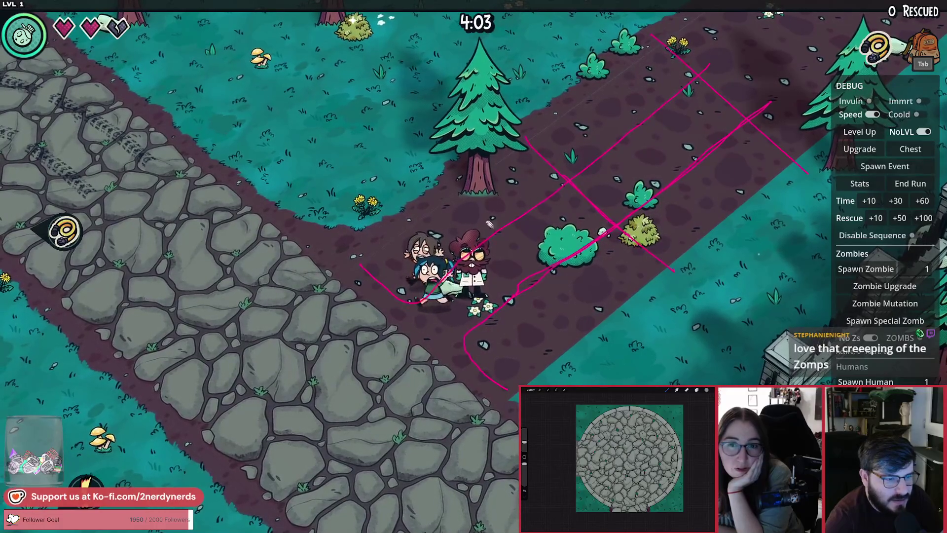
pyautogui.moveTo(489, 224)
pyautogui.mouseDown()
pyautogui.moveTo(523, 143)
pyautogui.moveTo(375, 277)
pyautogui.moveTo(508, 404)
pyautogui.moveTo(576, 180)
pyautogui.moveTo(441, 152)
pyautogui.mouseUp()
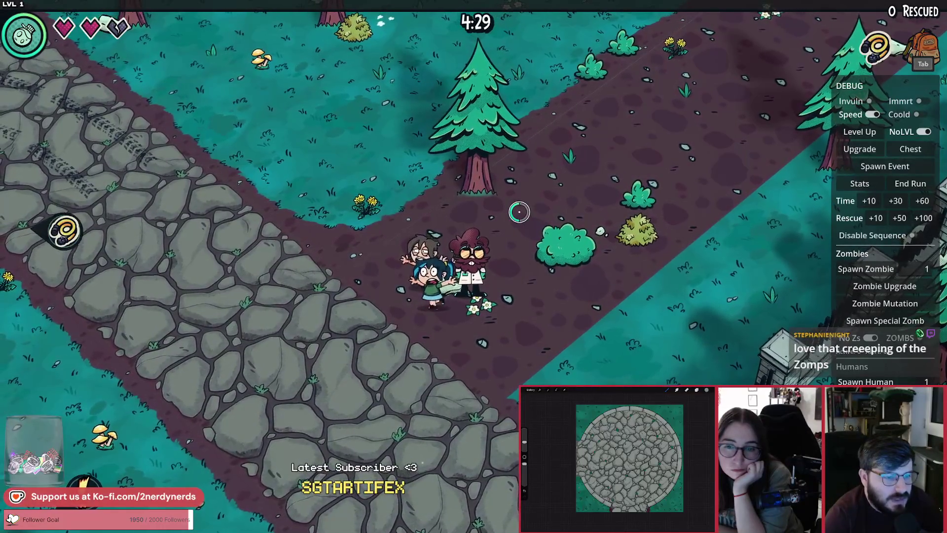
pyautogui.press('a')
pyautogui.press('s')
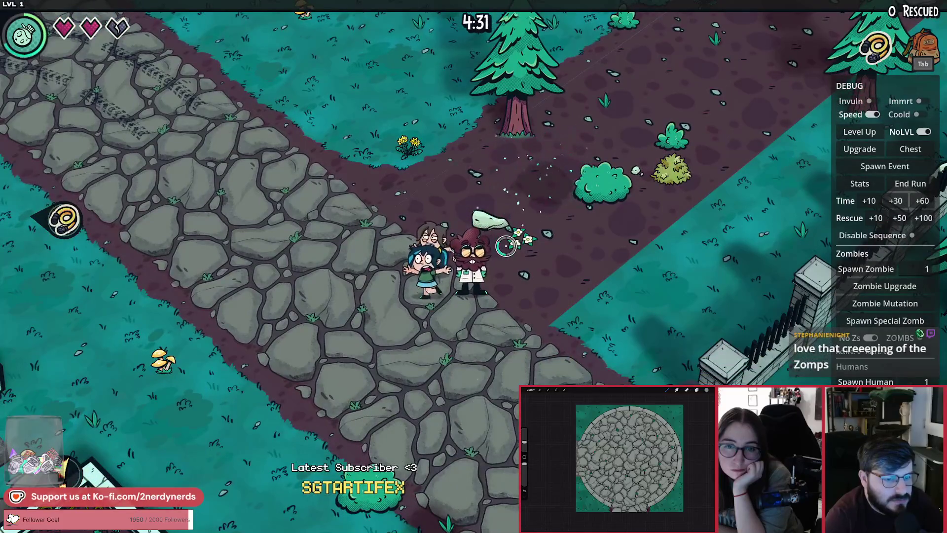
# Walk the party down the cobblestone path and back up-left onto the dirt path.
pyautogui.press('s')
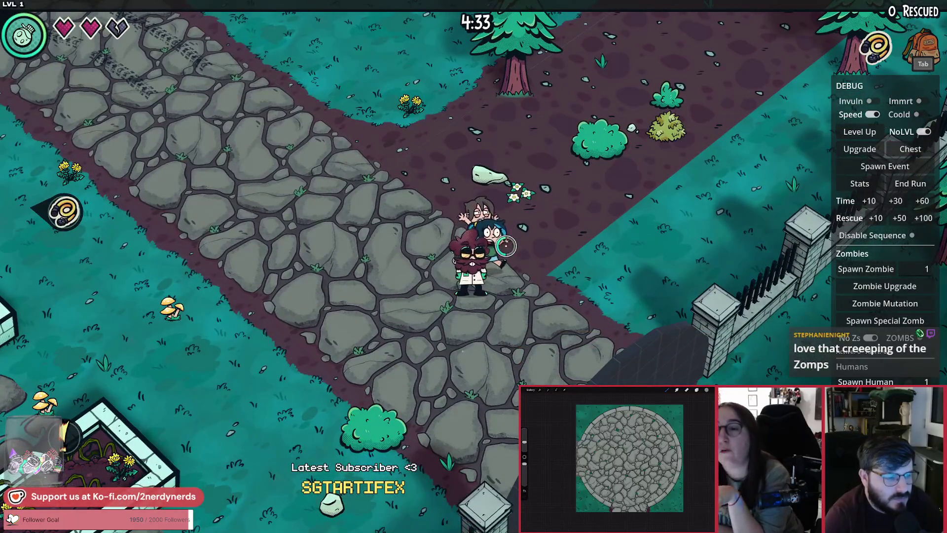
pyautogui.press('w')
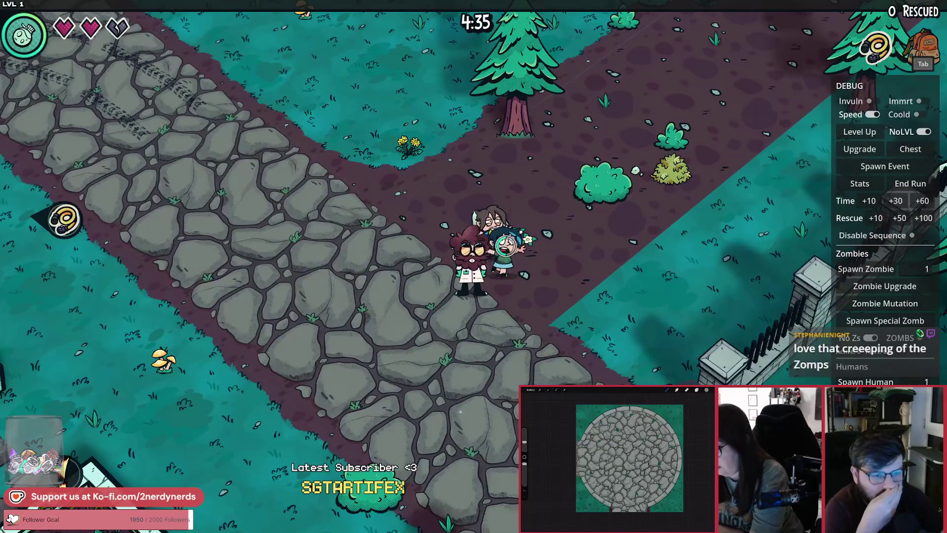
pyautogui.press('w')
pyautogui.press('a')
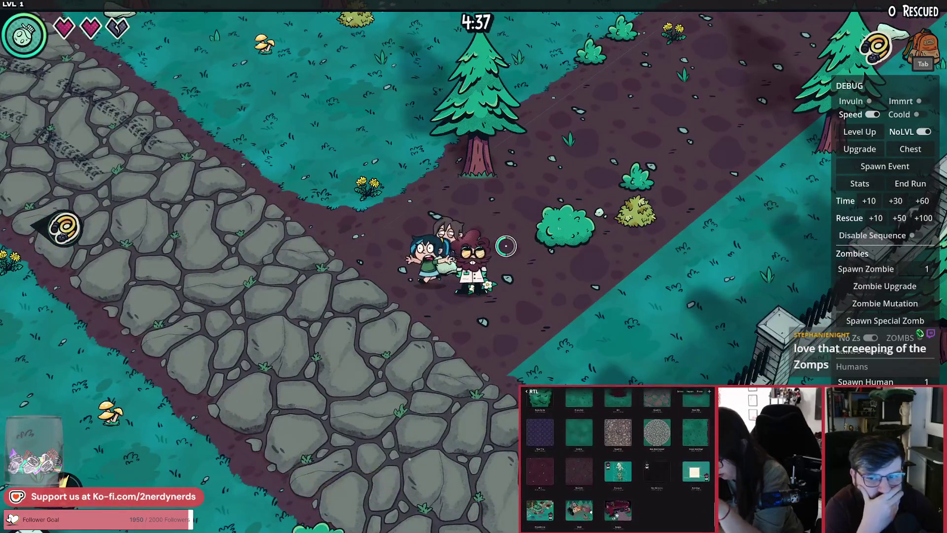
pyautogui.press('w')
pyautogui.press('d')
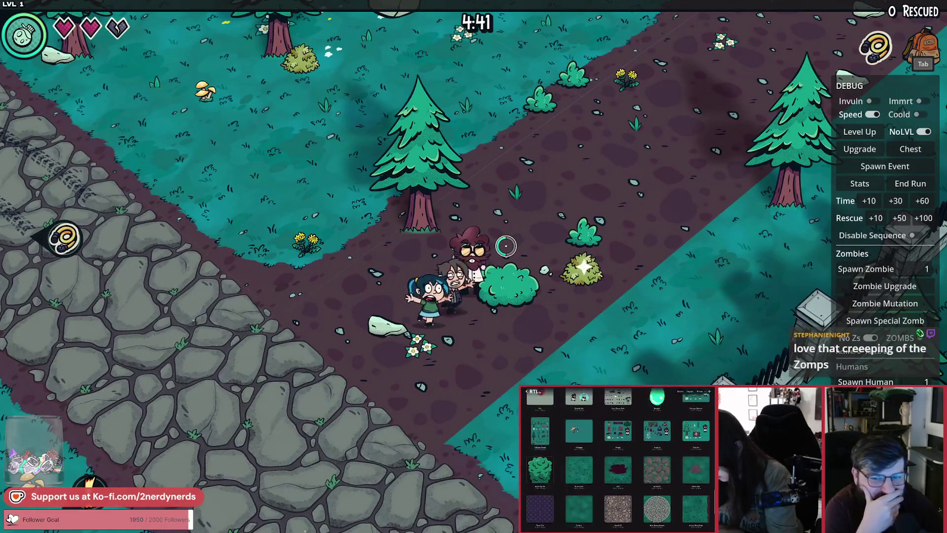
# Follow the dirt path up-right past the lake toward the building at its end.
pyautogui.press('d')
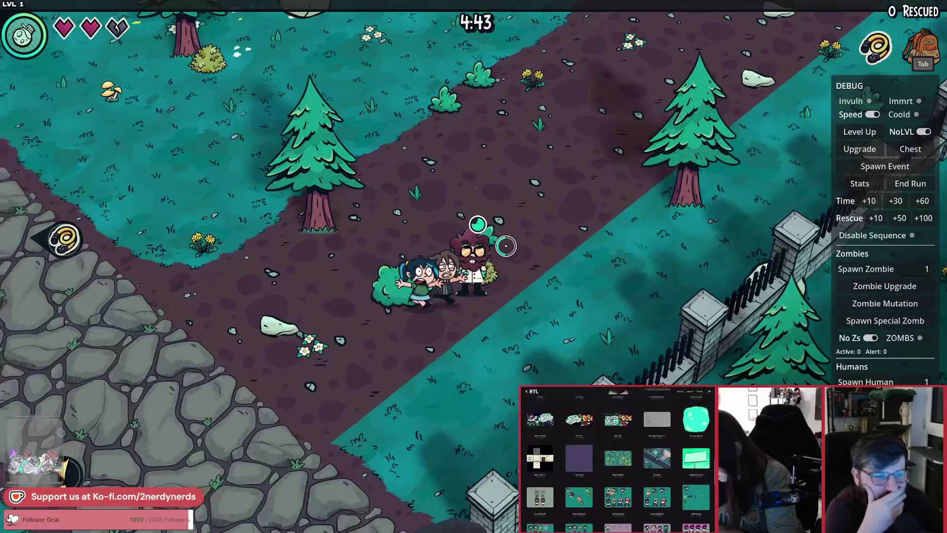
pyautogui.press('w')
pyautogui.press('d')
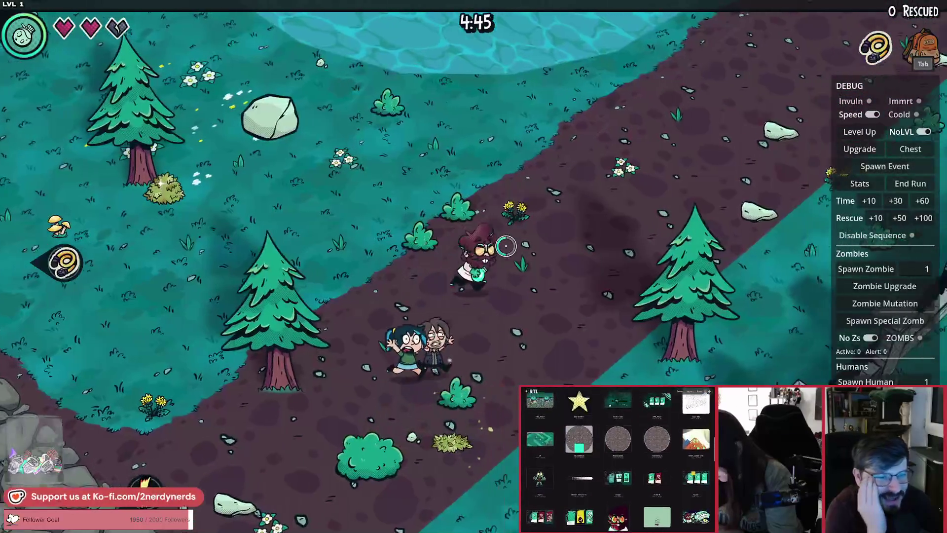
pyautogui.press('w')
pyautogui.press('d')
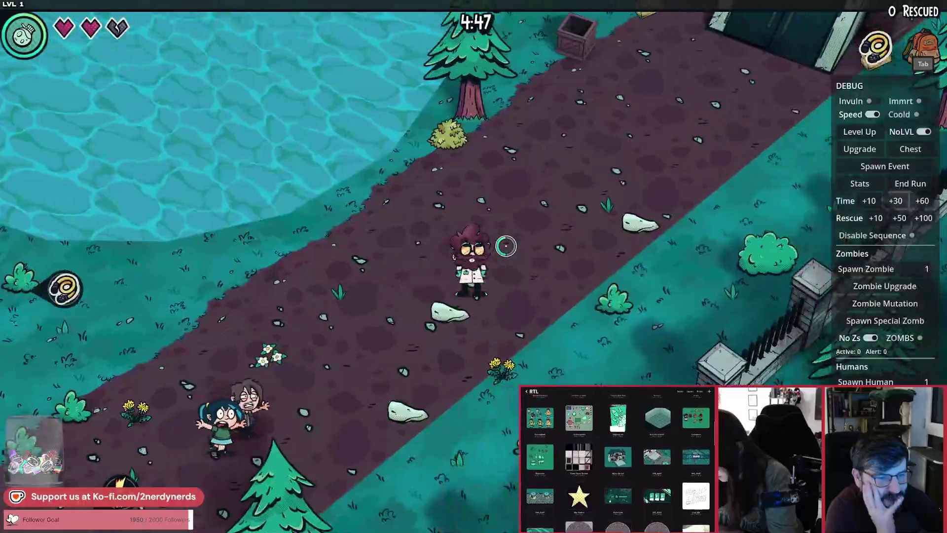
pyautogui.press('w')
pyautogui.press('d')
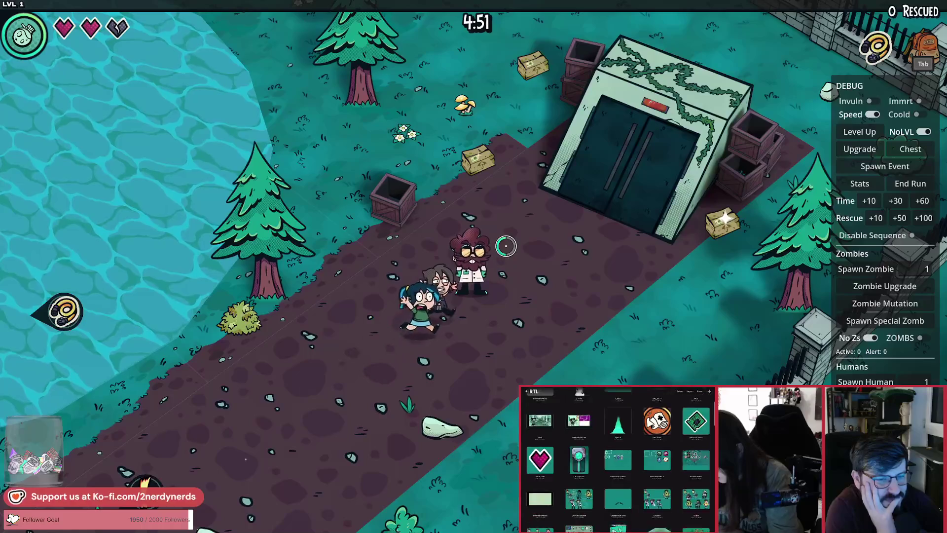
# Double back briefly, then walk up-right ahead of the survivors to the bunker doors.
pyautogui.press('a')
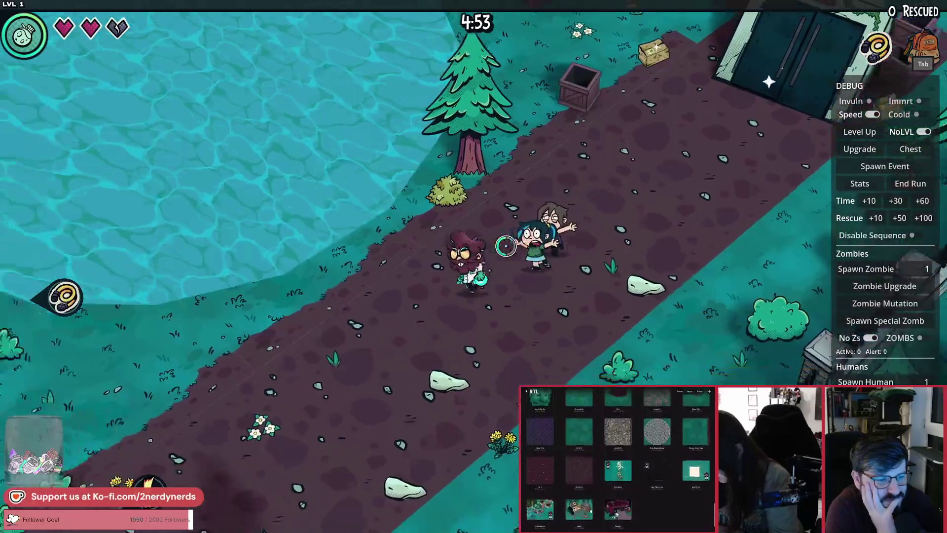
pyautogui.press('a')
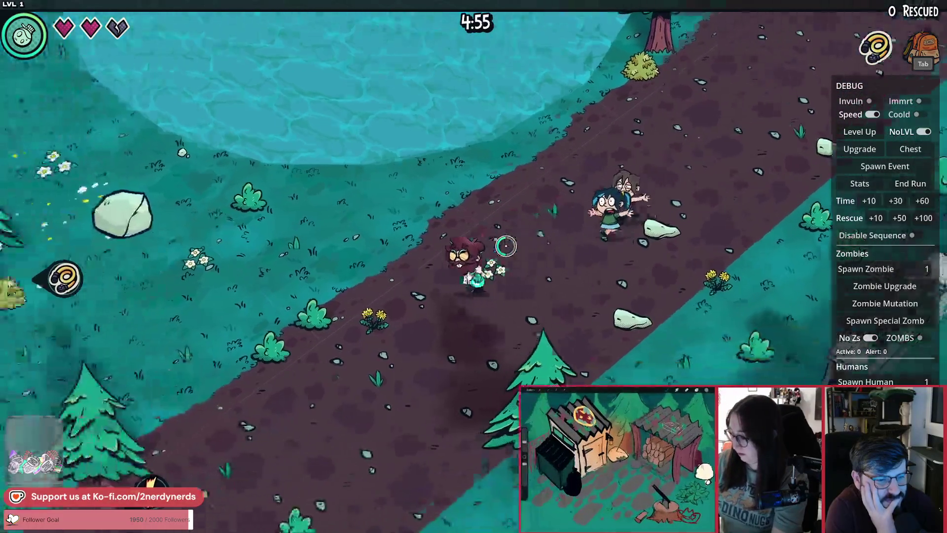
pyautogui.press('d')
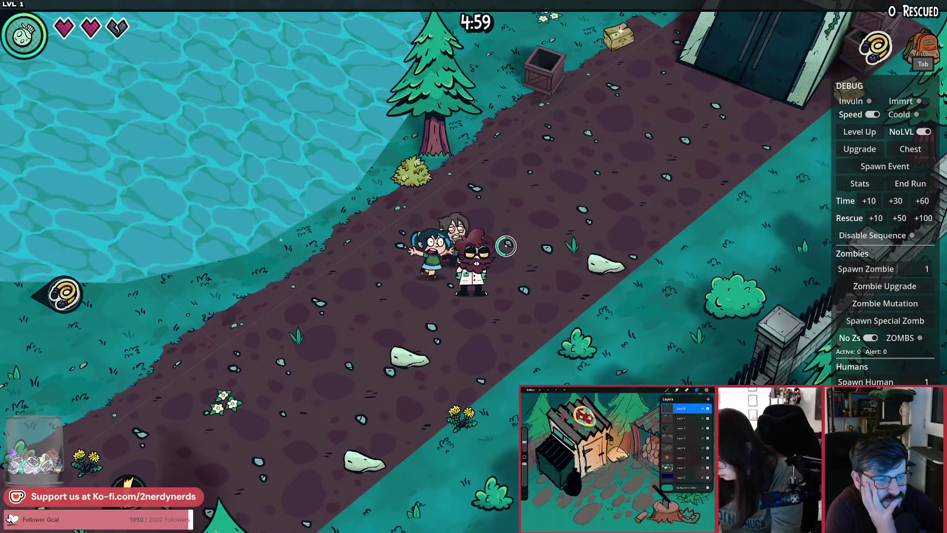
pyautogui.press('d')
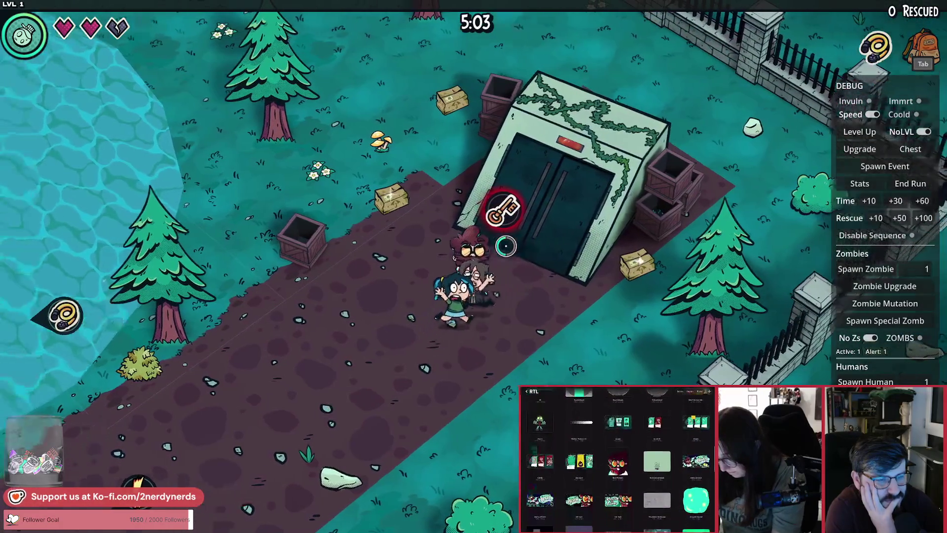
# Move the party around the bunker entrance, through the grass and past the doors.
pyautogui.press('s')
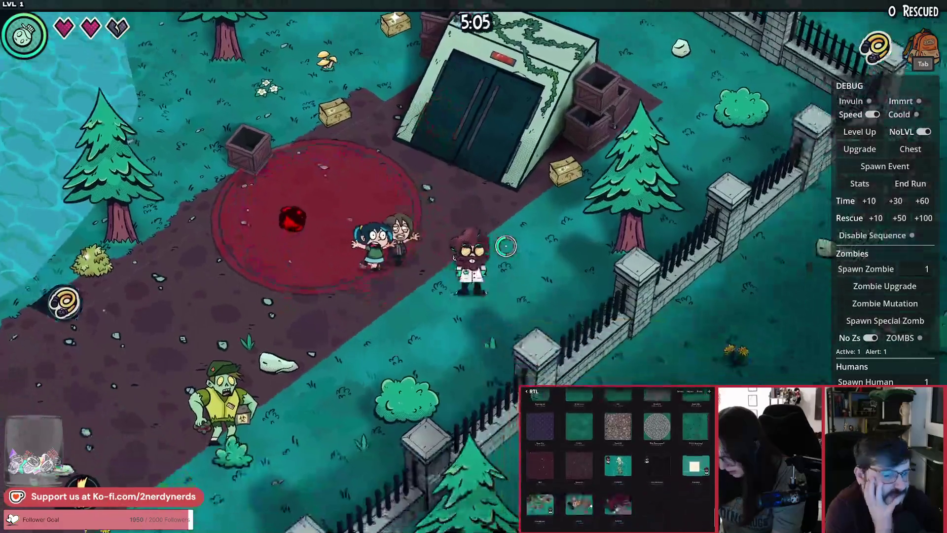
pyautogui.press('a')
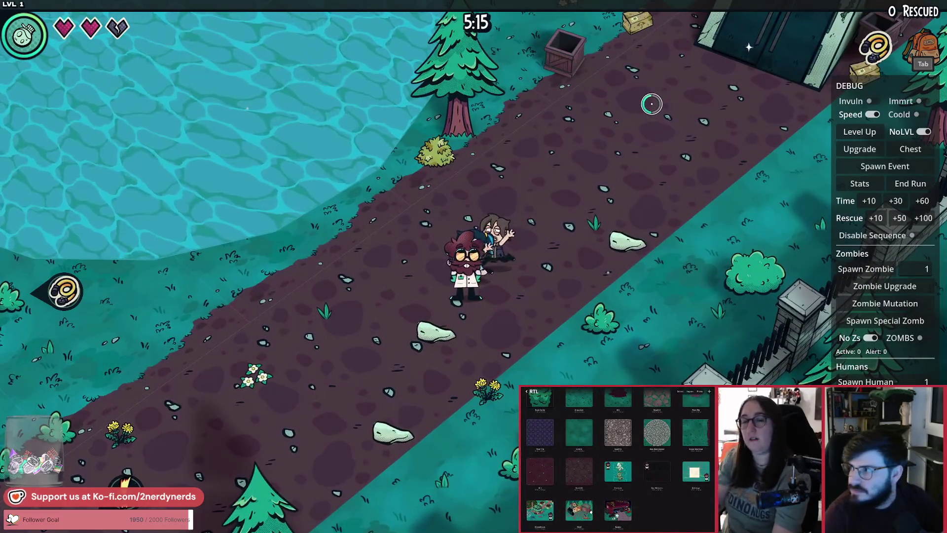
pyautogui.press('w')
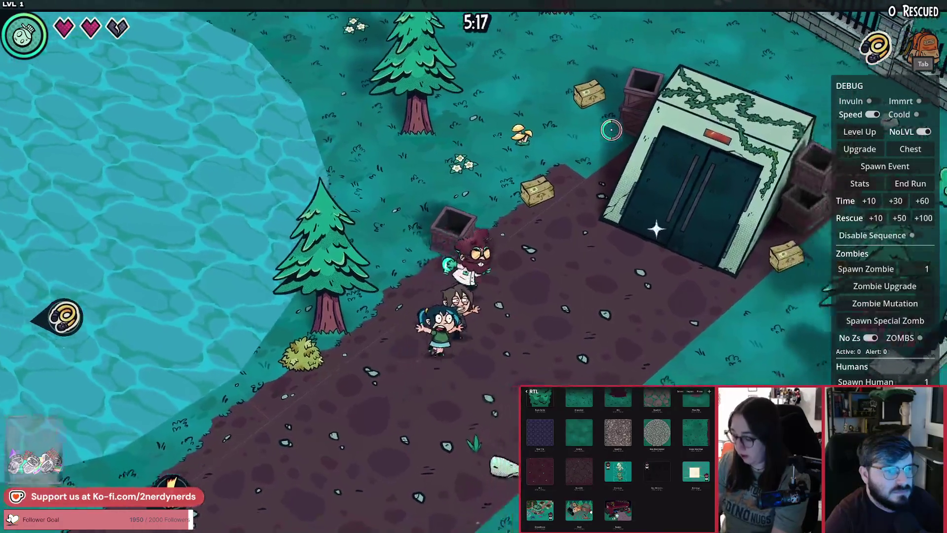
pyautogui.press('w')
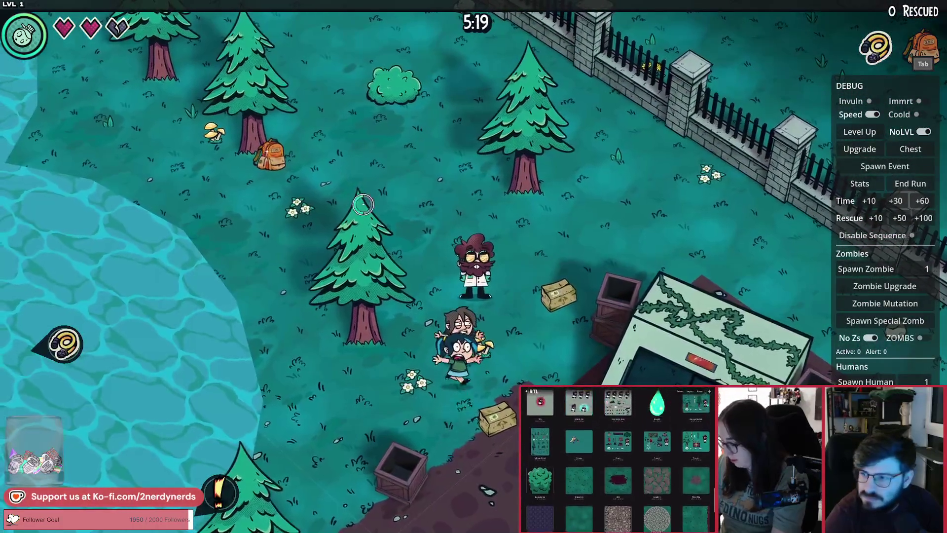
pyautogui.press('s')
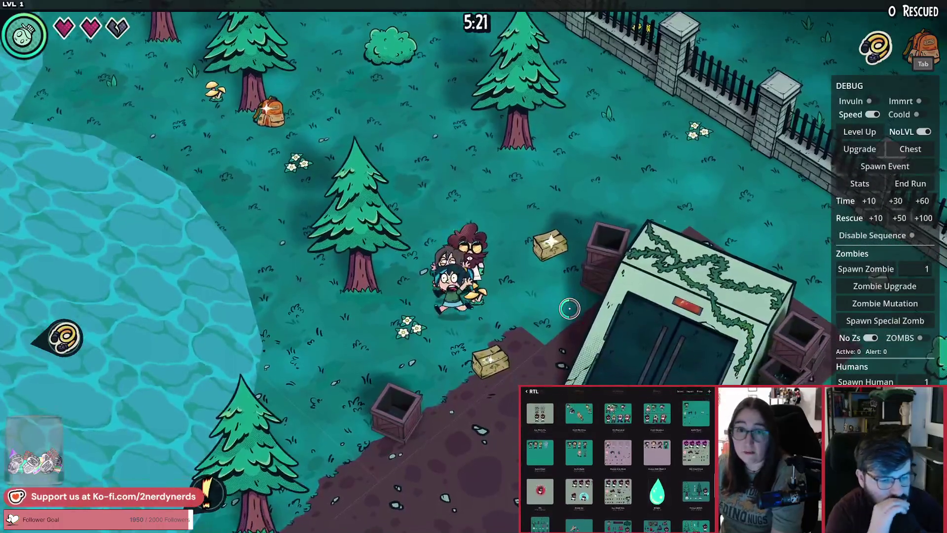
pyautogui.press('s')
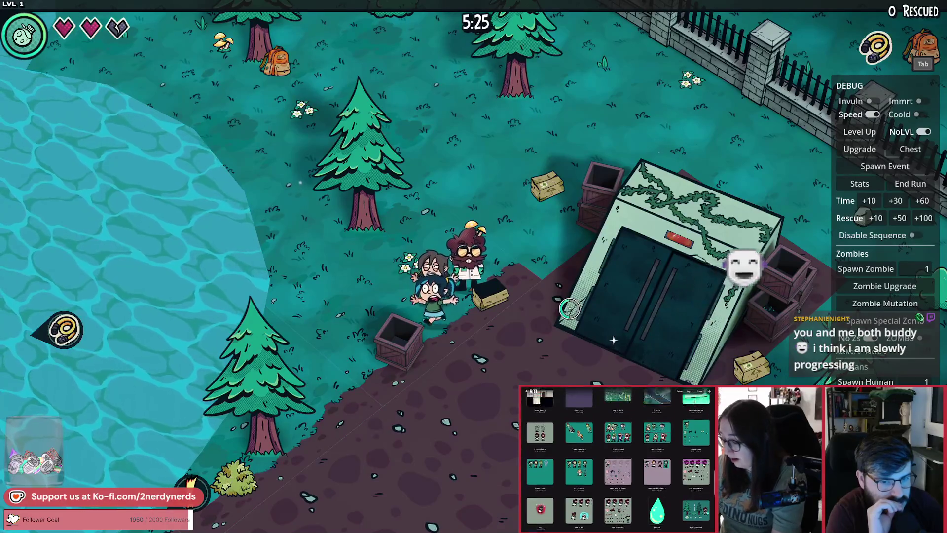
pyautogui.press('s')
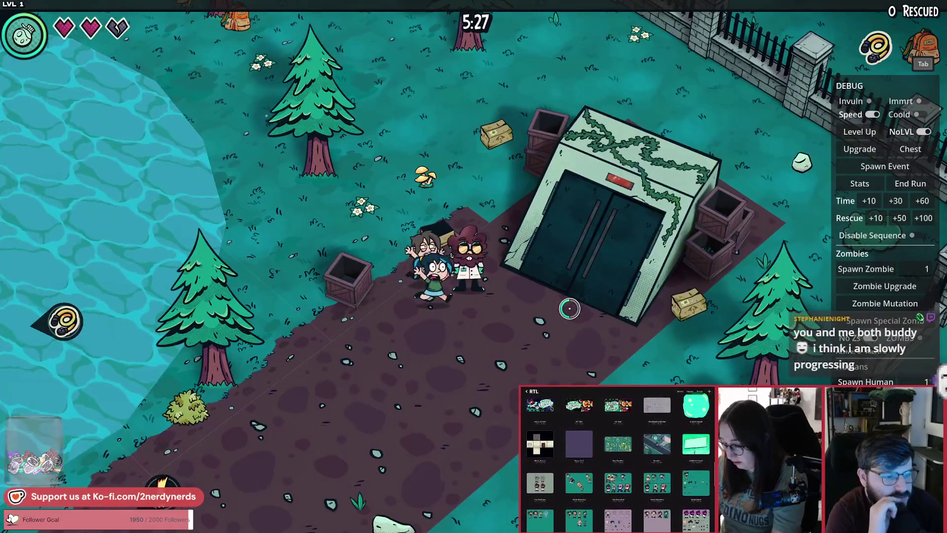
# Follow the dirt path down-left beside the lake to the cobblestone road junction.
pyautogui.hotkey('a', 's')
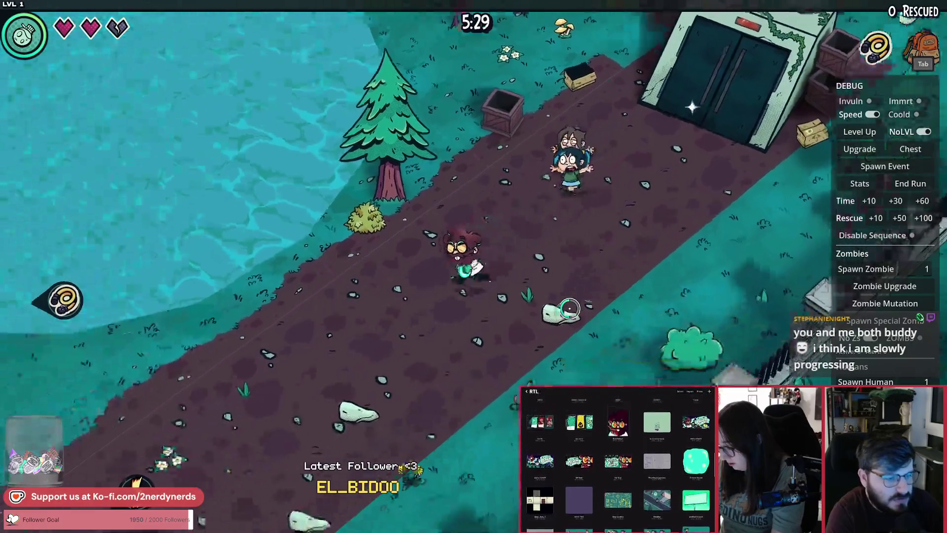
pyautogui.hotkey('a', 's')
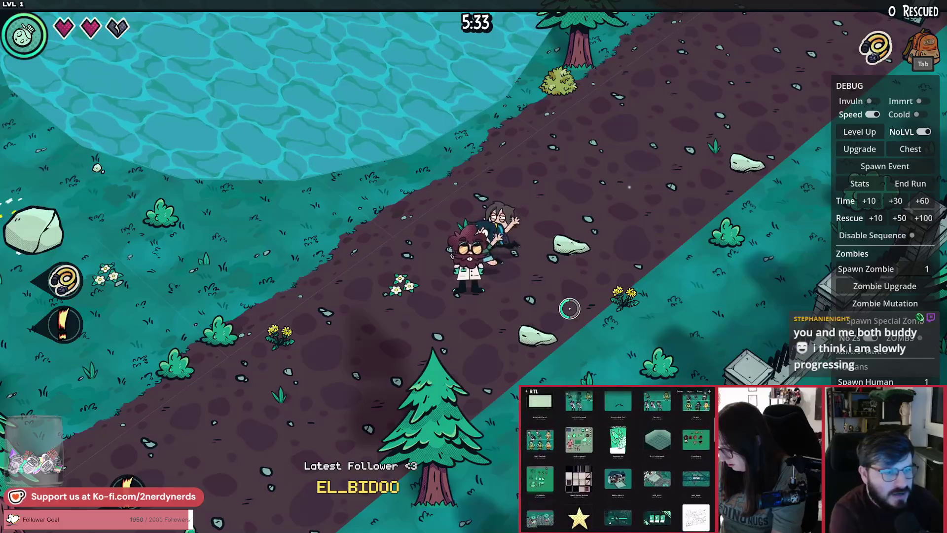
pyautogui.hotkey('a', 's')
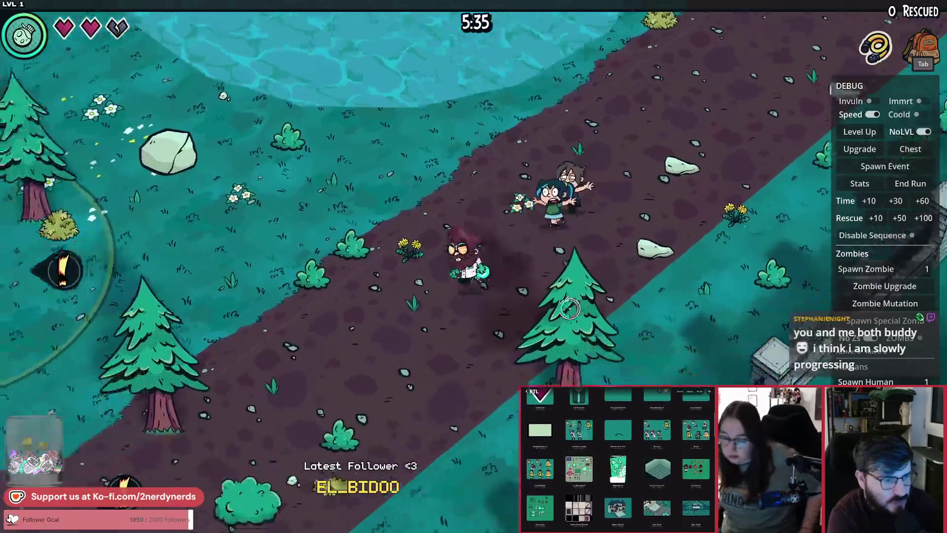
pyautogui.press('d')
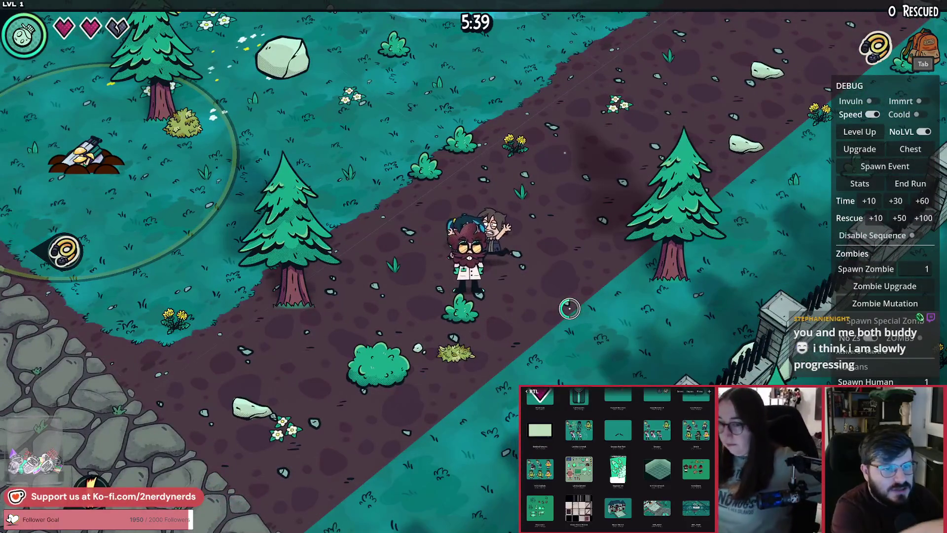
pyautogui.hotkey('w', 'd')
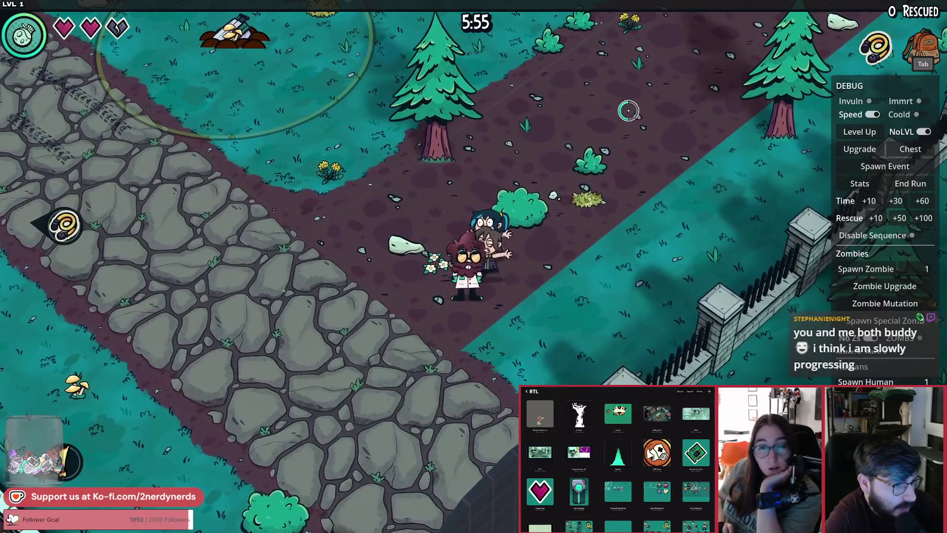
pyautogui.press('a')
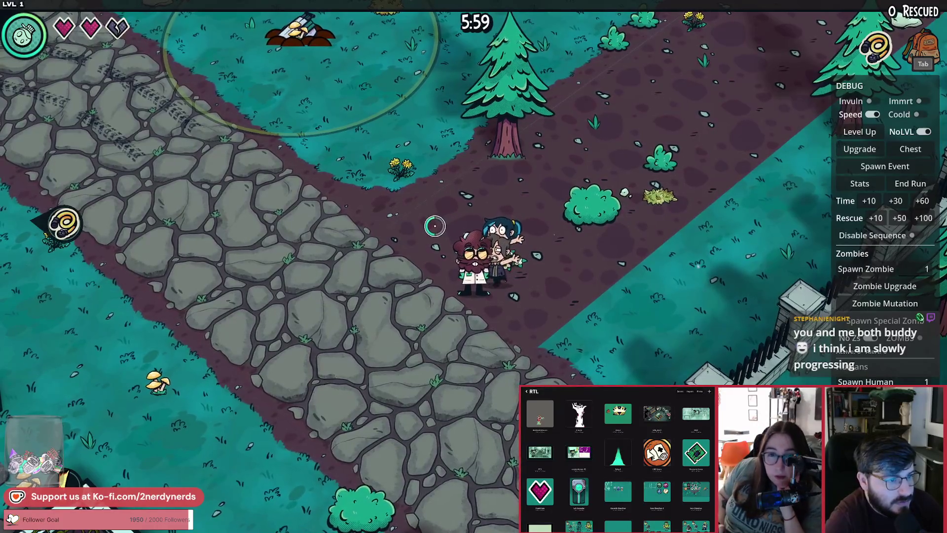
pyautogui.press('a')
pyautogui.press('d')
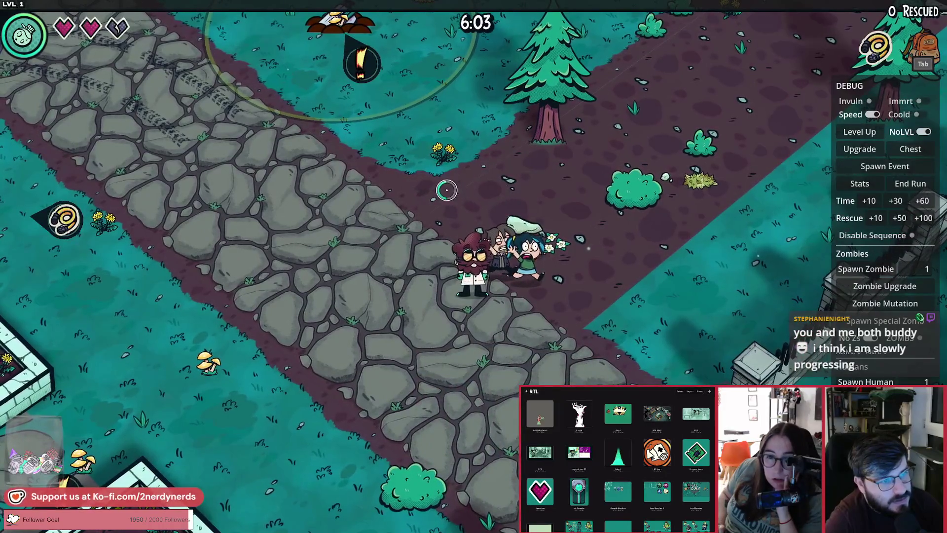
pyautogui.press('d')
pyautogui.press('s')
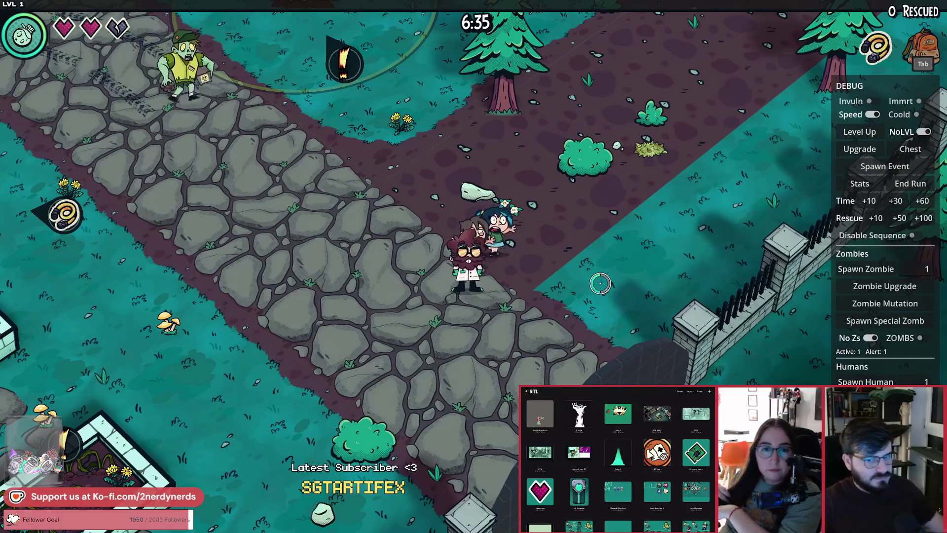
# Step away from the zombie and clear all zombies with the No Zs debug toggle.
pyautogui.press('d')
pyautogui.click(871, 338)
pyautogui.press('w')
pyautogui.press('a')
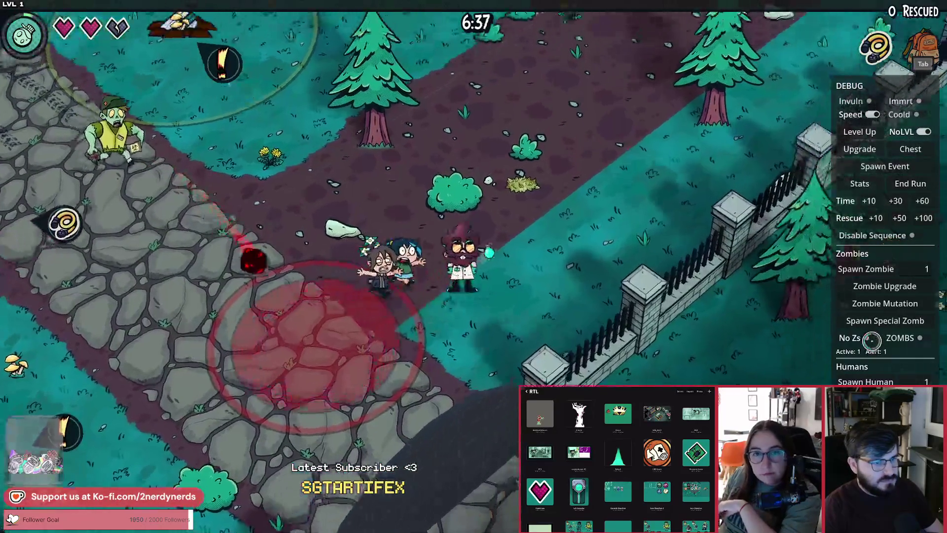
pyautogui.press('a')
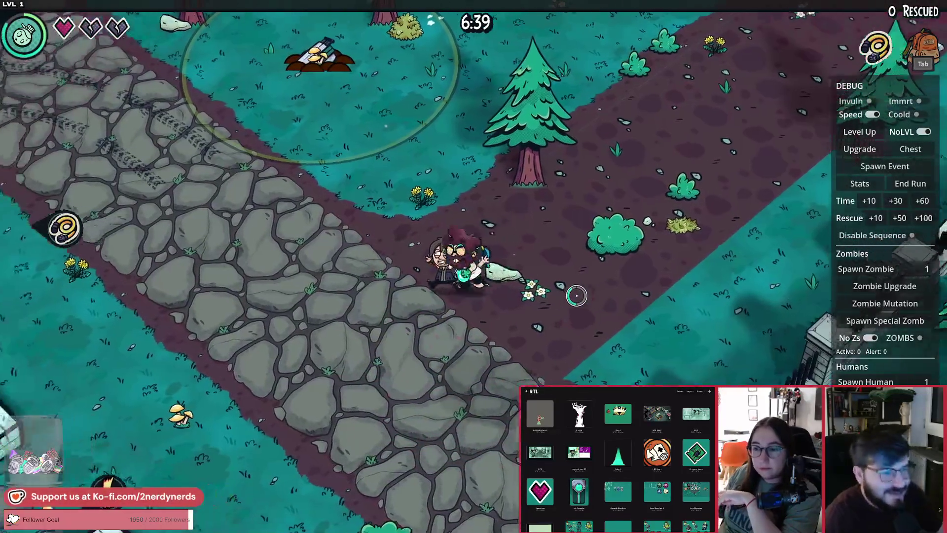
pyautogui.press('d')
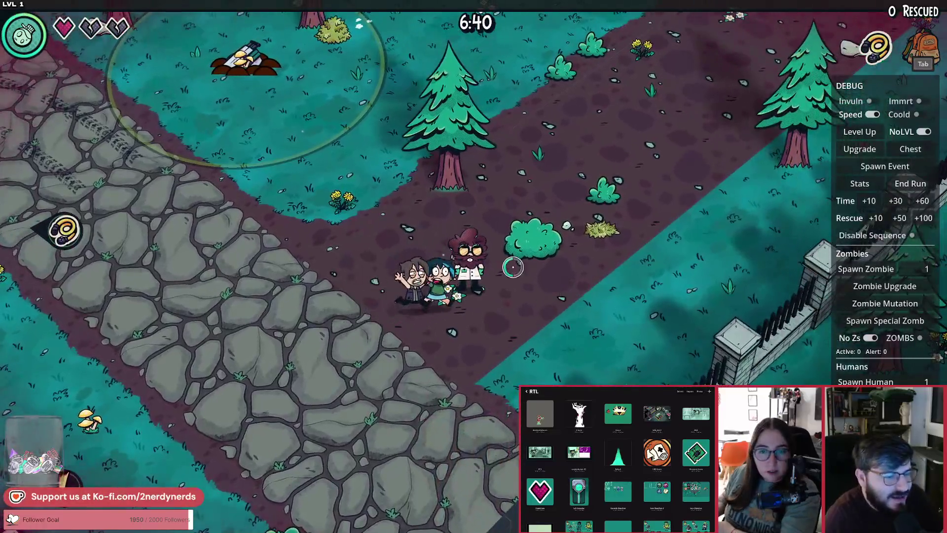
# Walk up-right along the dirt path to the bunker entrance.
pyautogui.press('w')
pyautogui.press('d')
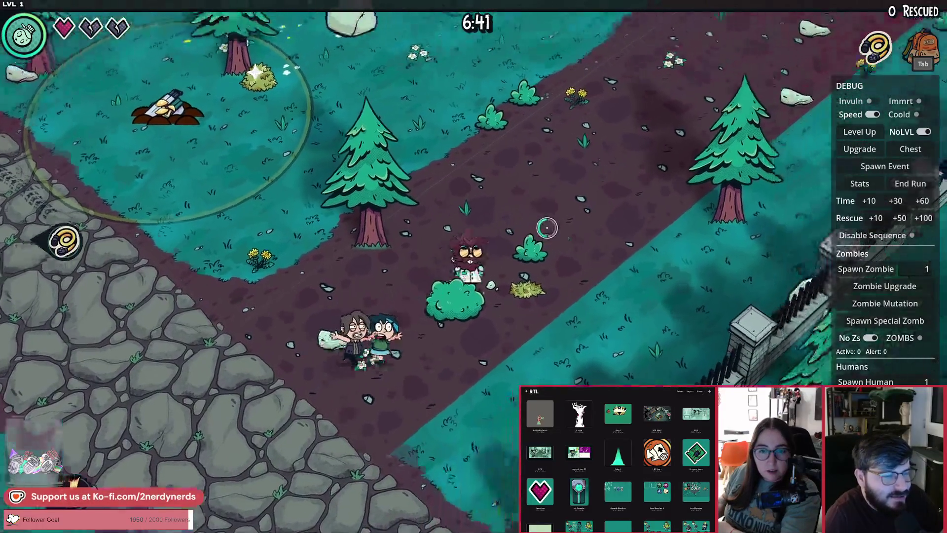
pyautogui.press('w')
pyautogui.press('d')
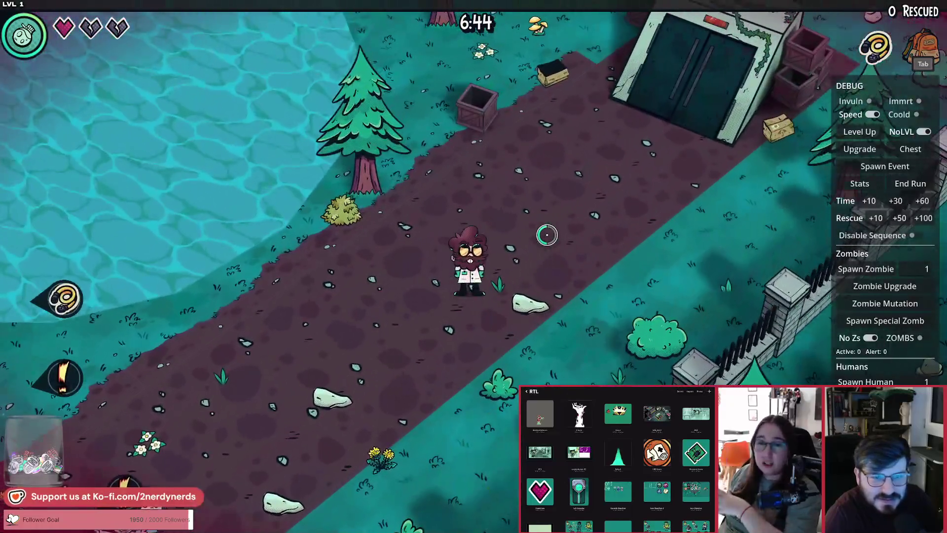
pyautogui.press('w')
pyautogui.press('d')
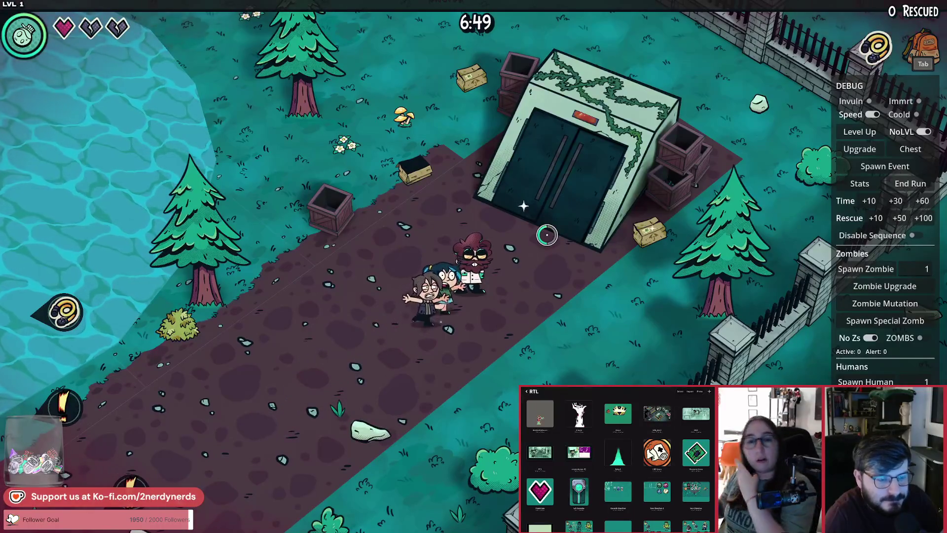
# Walk back down-left from the bunker to rejoin the survivors at the cobblestone junction.
pyautogui.press('a')
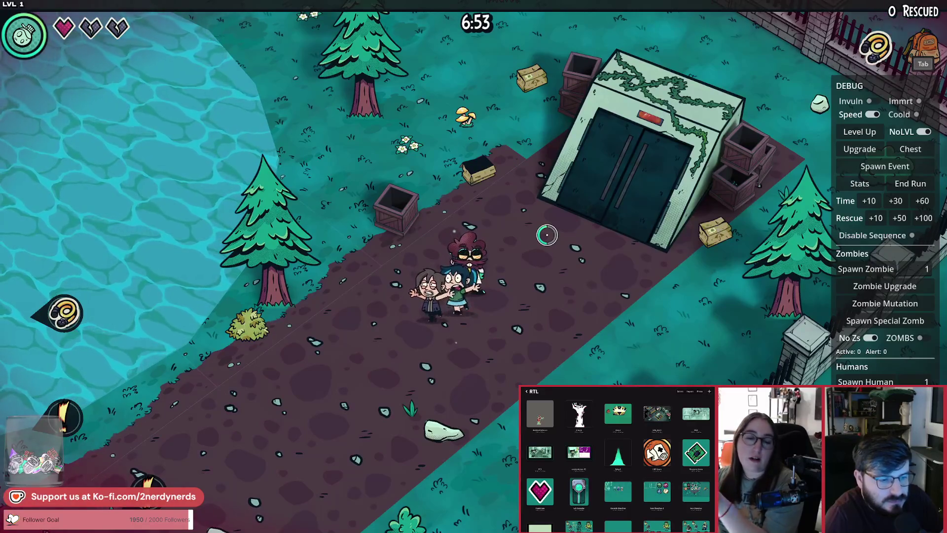
pyautogui.press('s')
pyautogui.press('a')
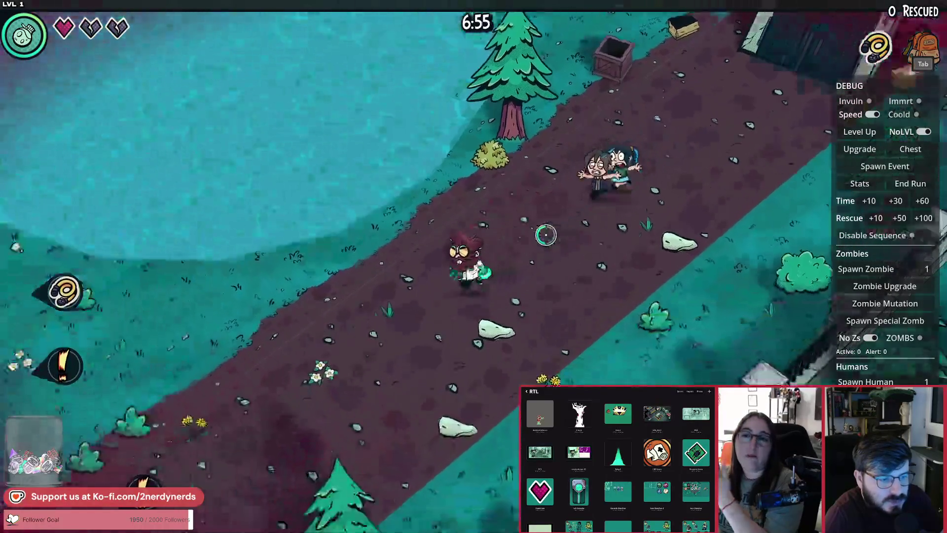
pyautogui.press('s')
pyautogui.press('a')
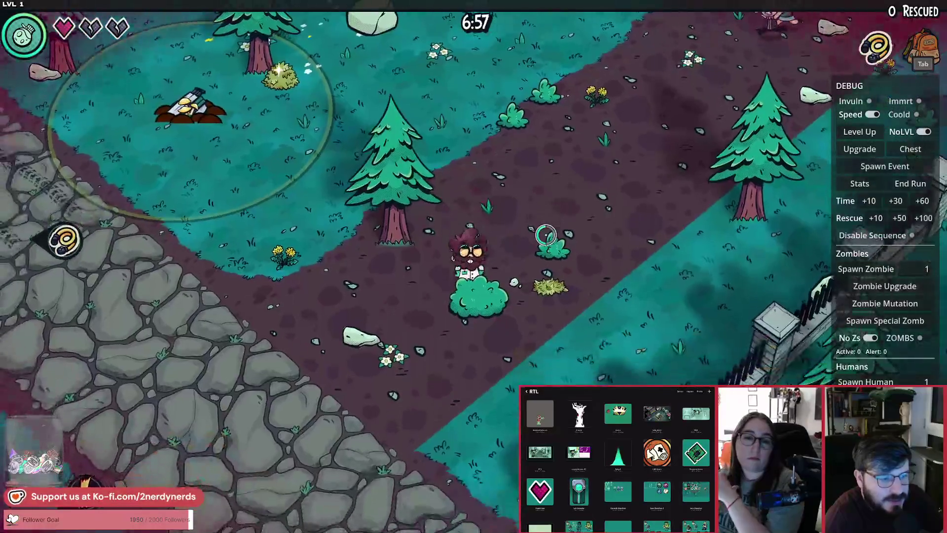
pyautogui.press('s')
pyautogui.press('a')
pyautogui.press('s')
pyautogui.press('a')
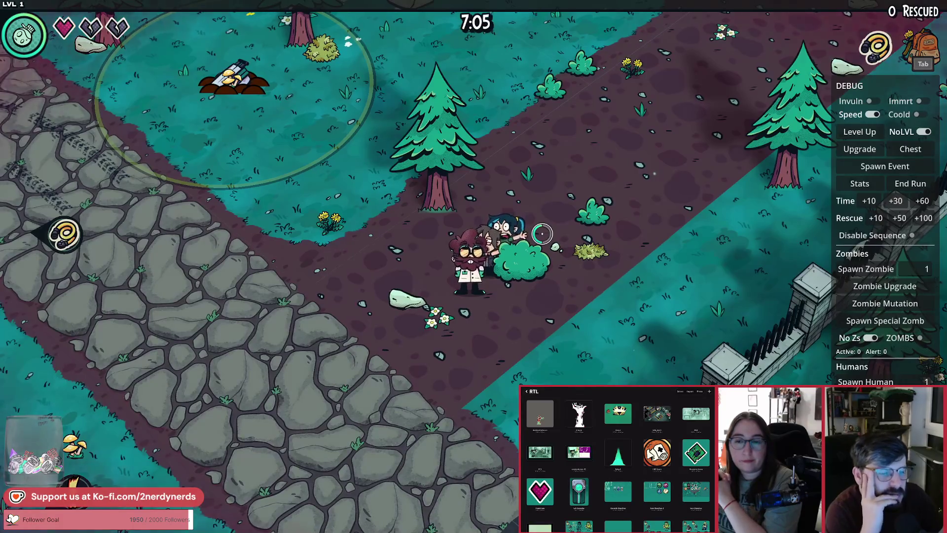
pyautogui.press('a')
pyautogui.press('a')
pyautogui.press('w')
pyautogui.press('a')
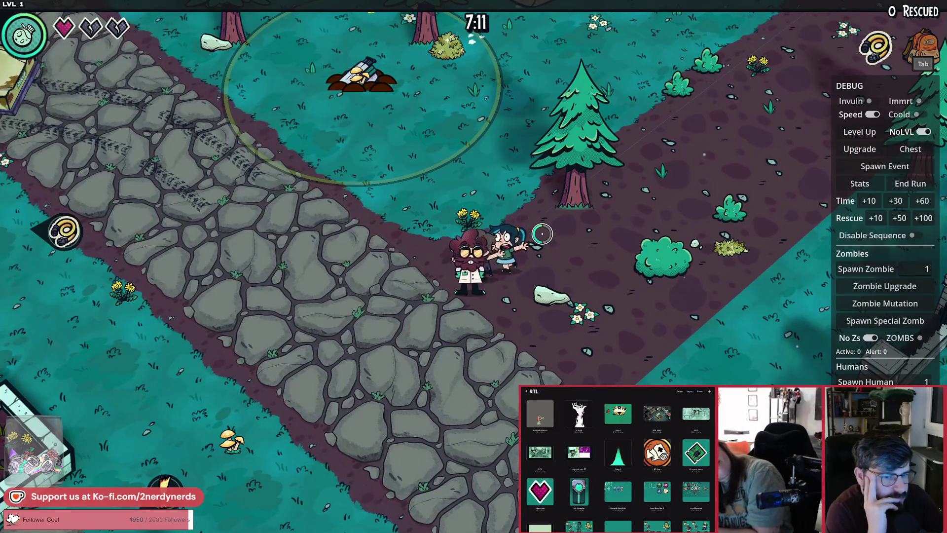
# Walk the player up and back along the dirt path into the clearing.
pyautogui.press('d')
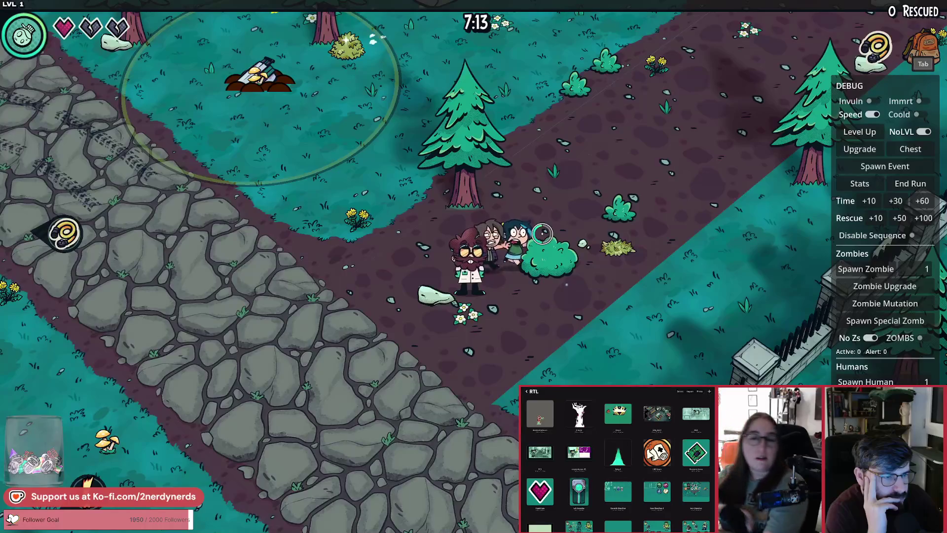
pyautogui.press('d')
pyautogui.press('w')
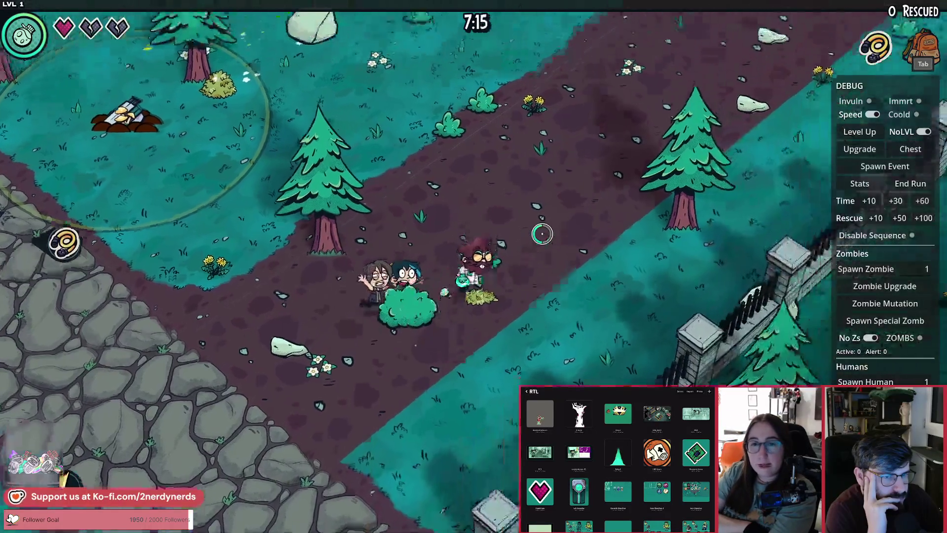
pyautogui.press('w')
pyautogui.press('w')
pyautogui.press('d')
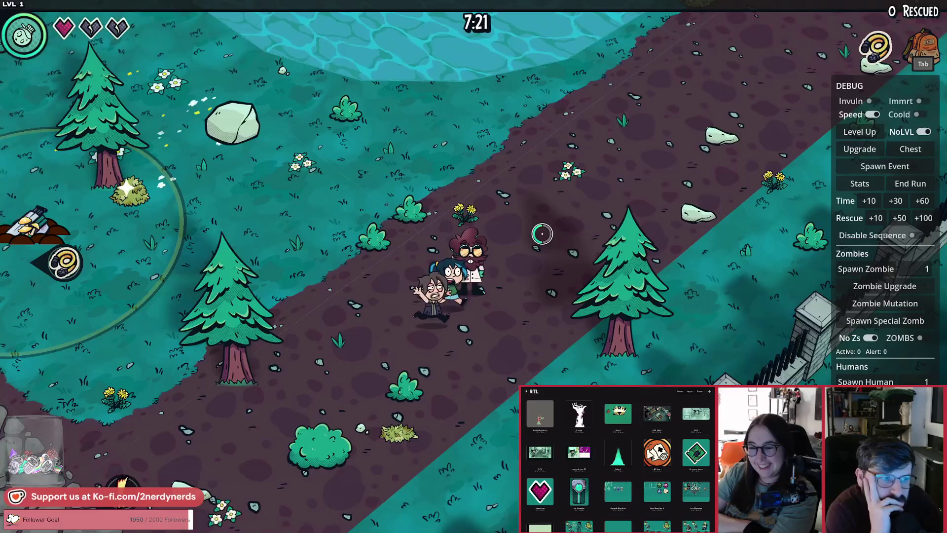
pyautogui.press('a')
pyautogui.press('s')
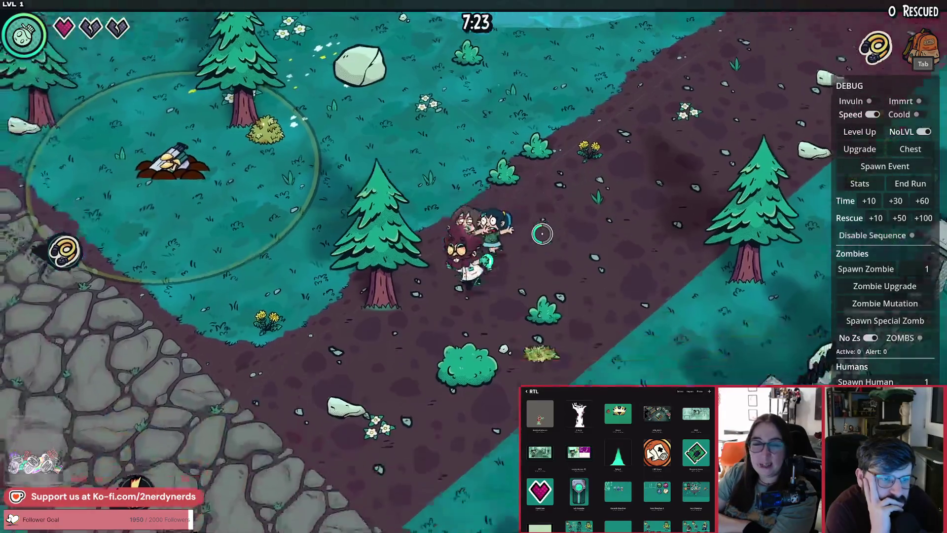
pyautogui.press('a')
pyautogui.press('w')
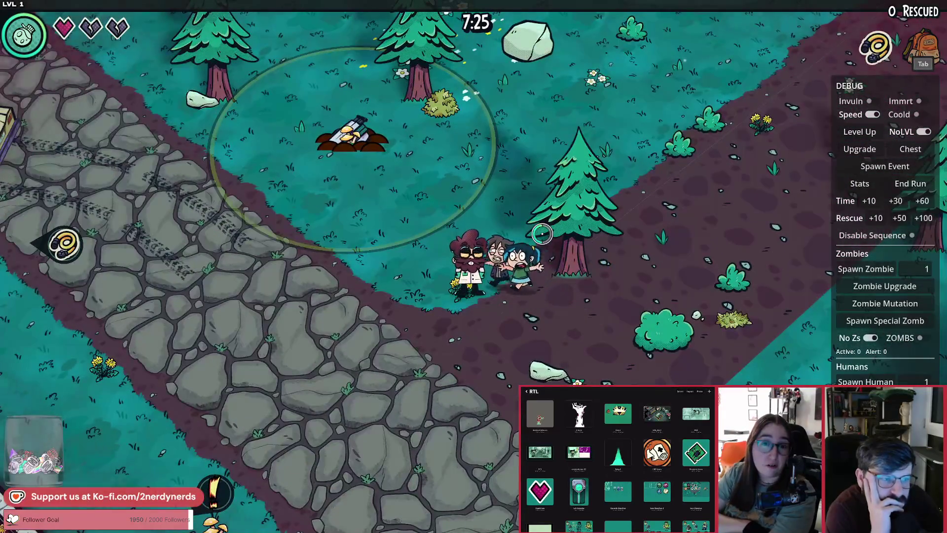
pyautogui.press('w')
pyautogui.press('a')
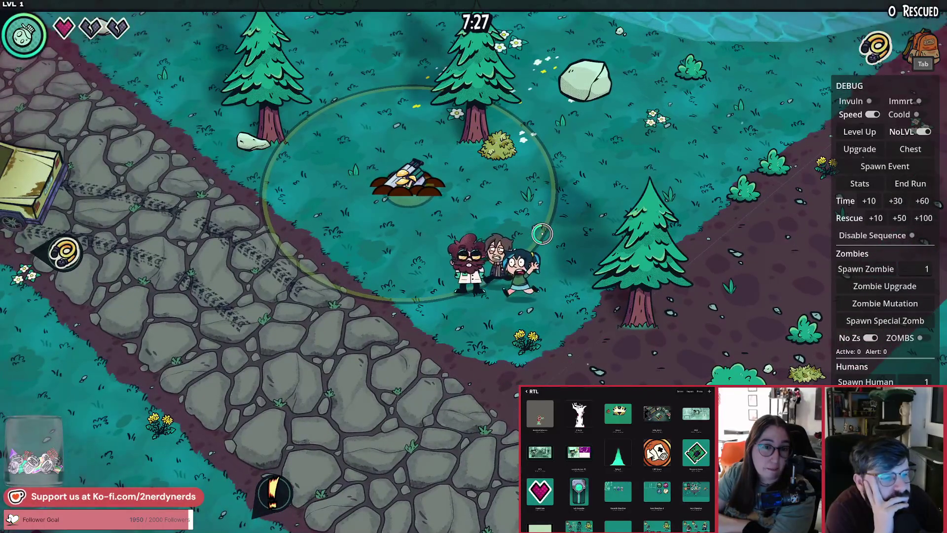
pyautogui.press('a')
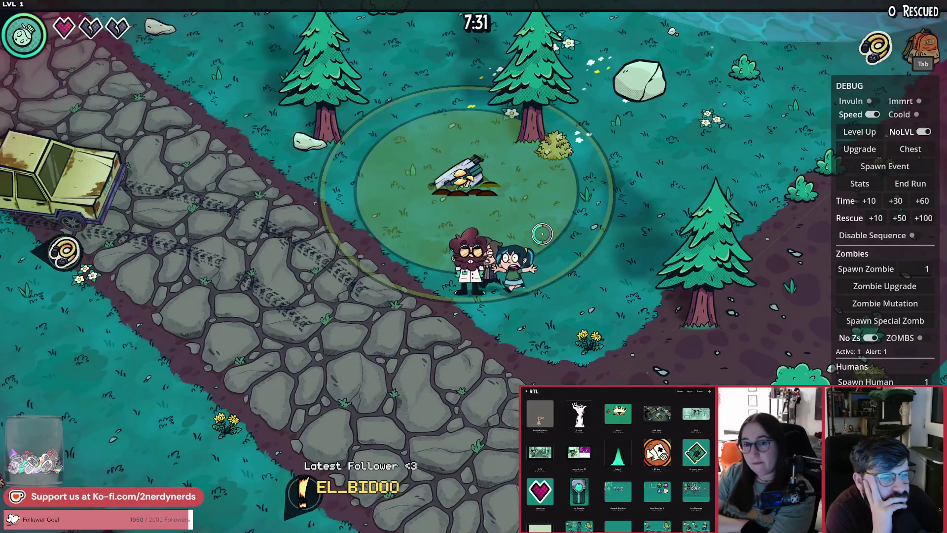
# Cross the clearing onto the cobblestone road and fight the zombie there.
pyautogui.press('d')
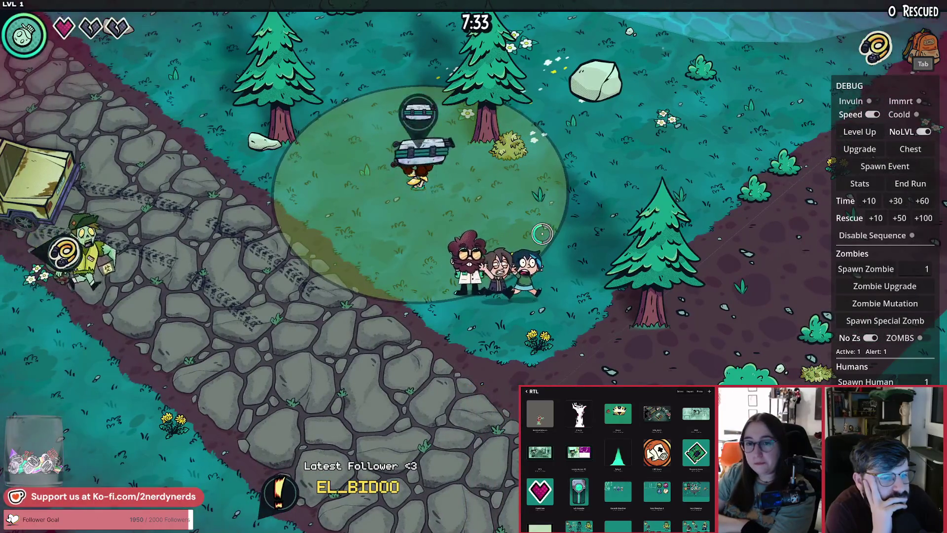
pyautogui.press('a')
pyautogui.press('a')
pyautogui.press('s')
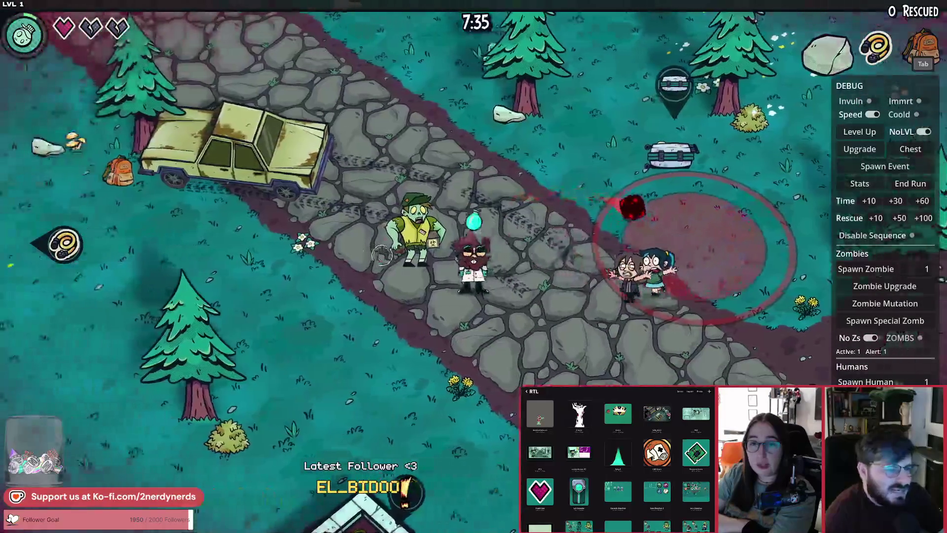
pyautogui.press('a')
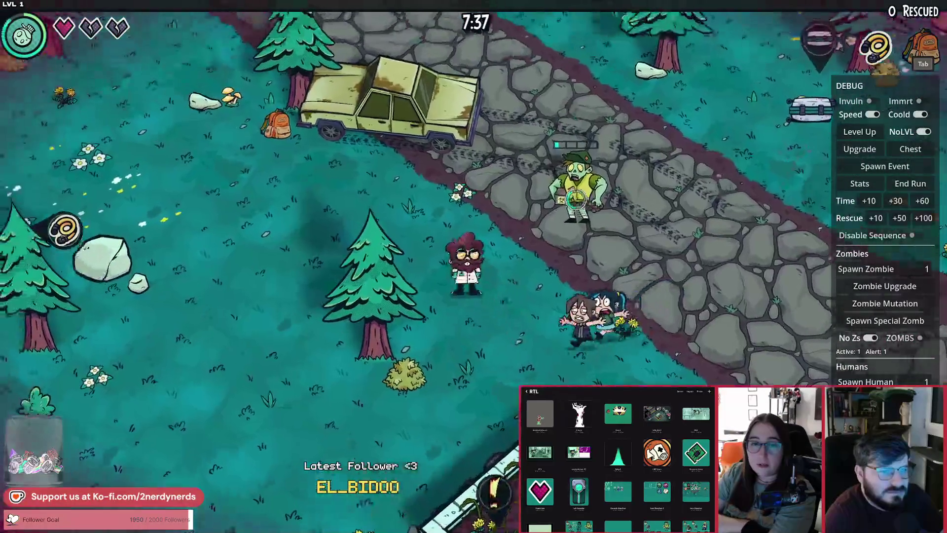
pyautogui.press('d')
pyautogui.press('w')
pyautogui.press('d')
pyautogui.press('a')
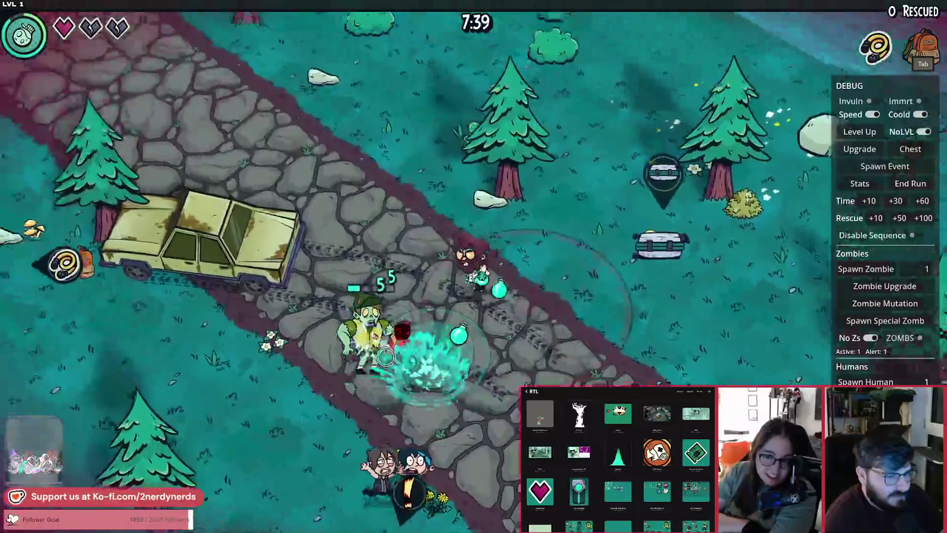
pyautogui.press('s')
# Follow the cobblestone path past the abandoned car up to the treasure chest.
pyautogui.press('s')
pyautogui.press('d')
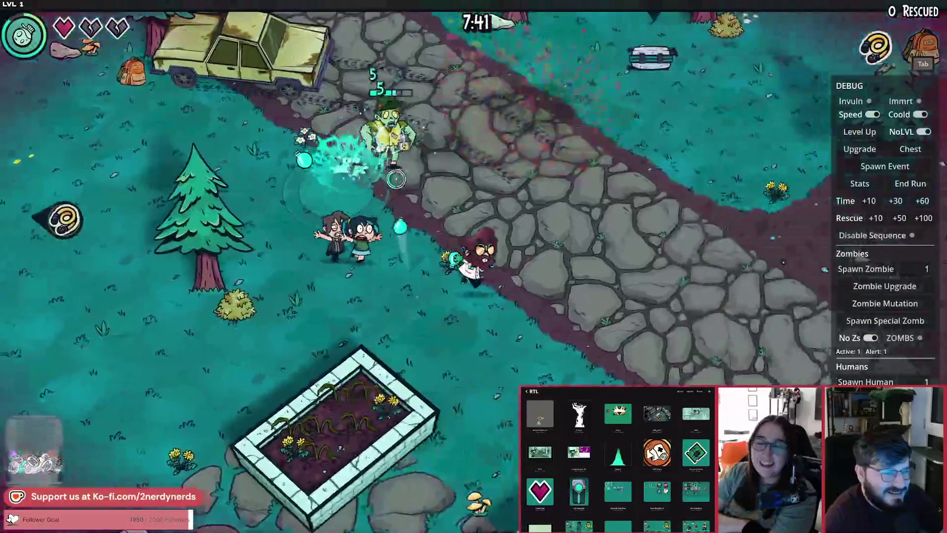
pyautogui.press('w')
pyautogui.press('a')
pyautogui.press('s')
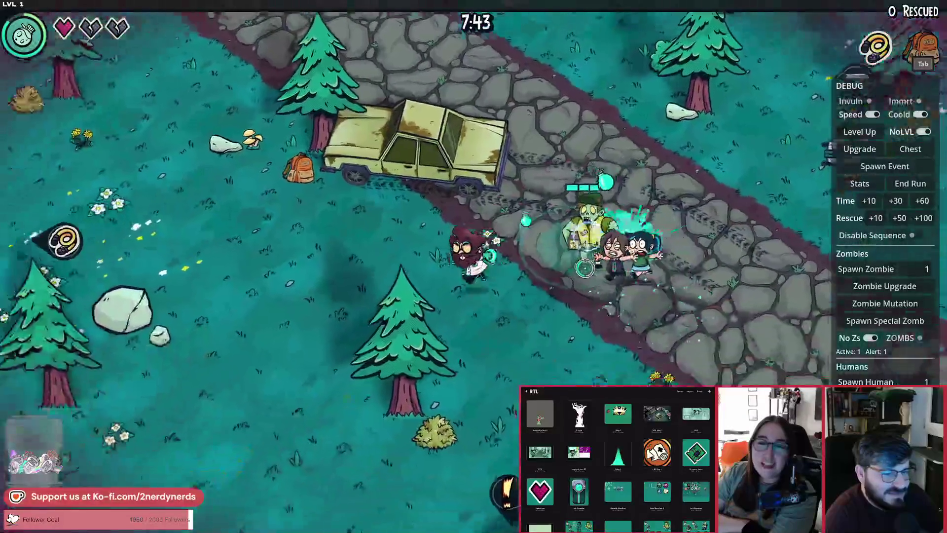
pyautogui.press('d')
pyautogui.press('w')
pyautogui.press('d')
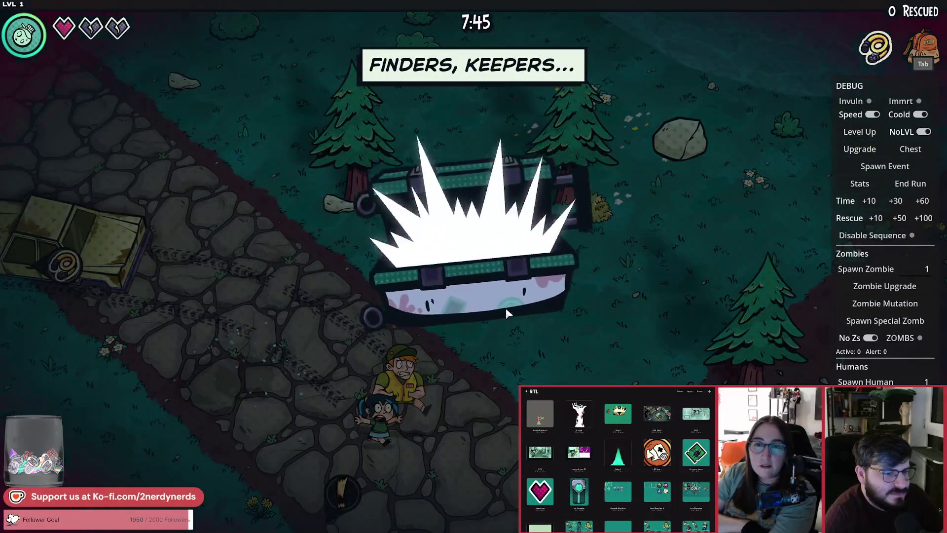
# Collect the chest's new weapon and step onto the new dirt path.
pyautogui.press('d')
pyautogui.press('w')
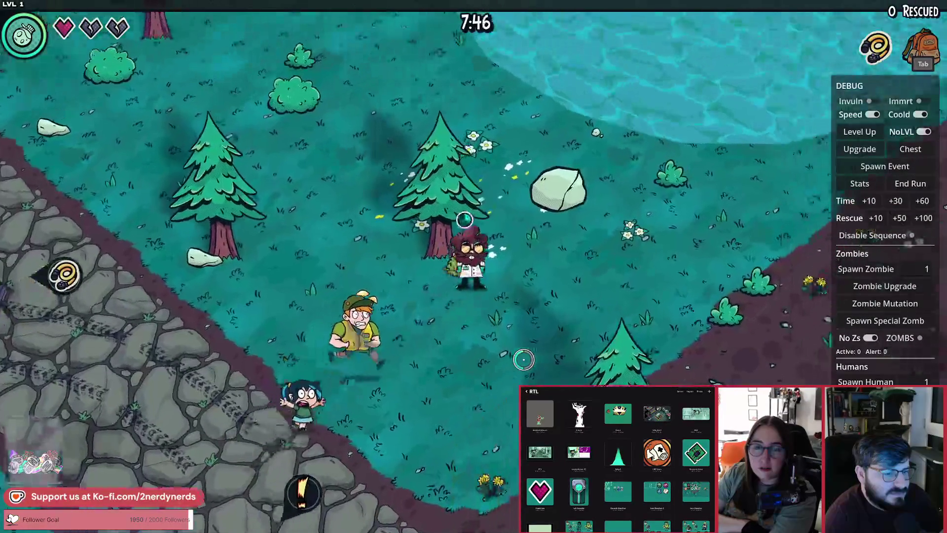
pyautogui.press('s')
pyautogui.press('d')
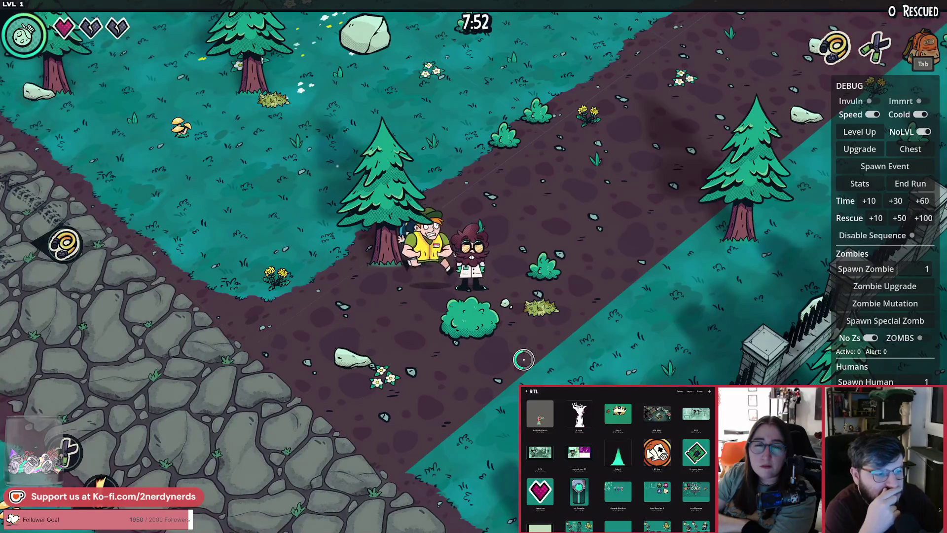
pyautogui.press('a')
pyautogui.press('a')
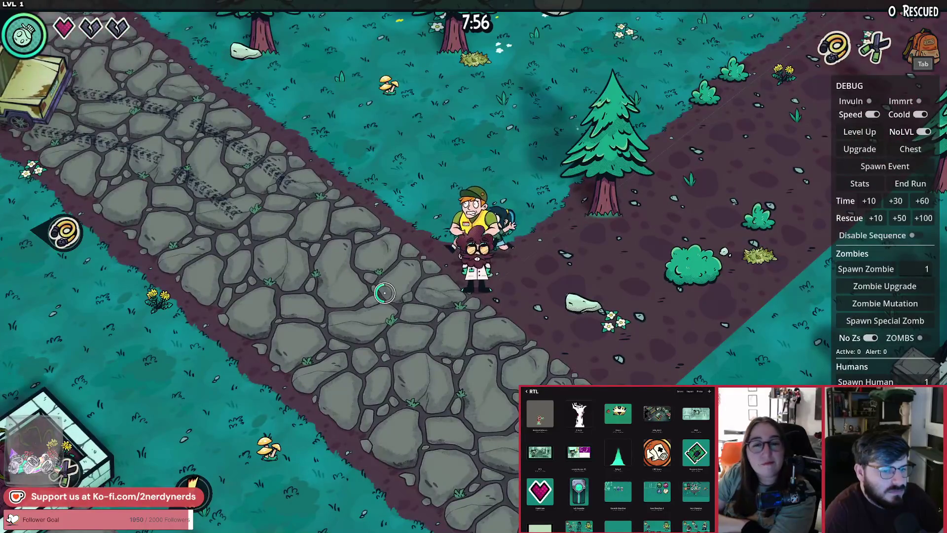
# Lead the group down the stone path and through the garden planters.
pyautogui.press('s')
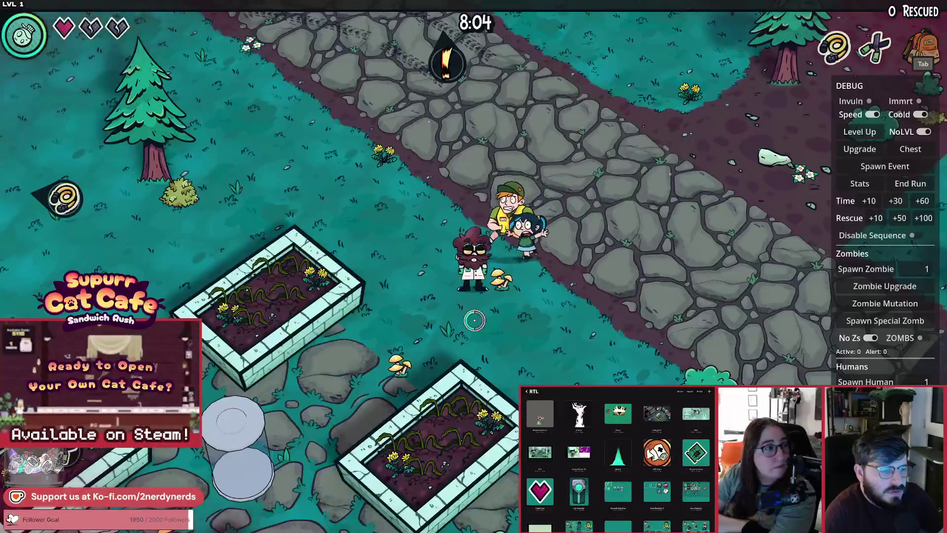
pyautogui.press('s')
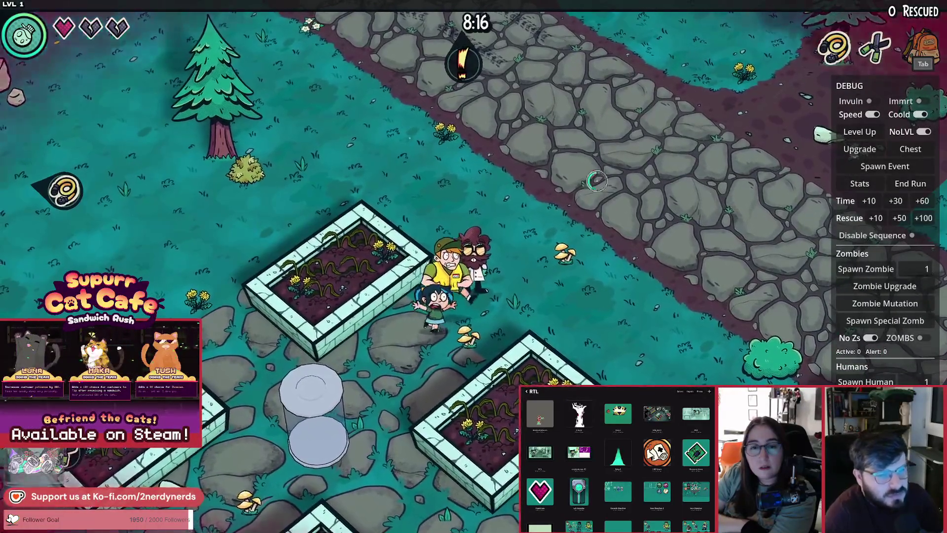
pyautogui.press('s')
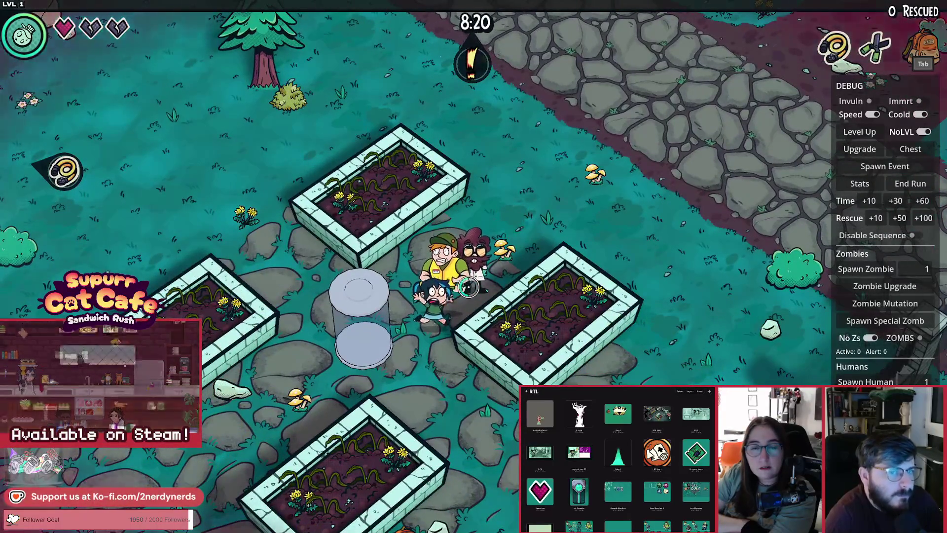
pyautogui.press('d')
pyautogui.press('d')
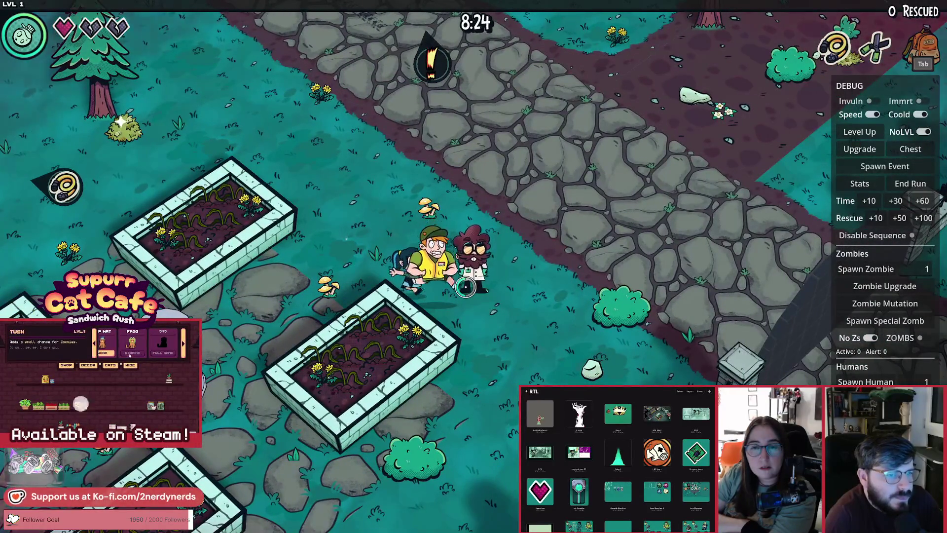
pyautogui.press('w')
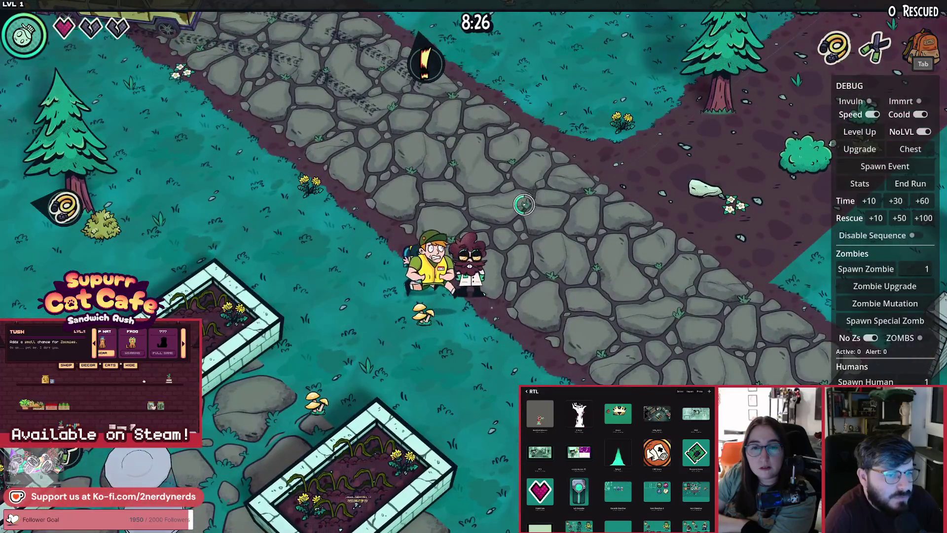
# Head up-left back onto the cobblestones, past the car toward the fountain plaza.
pyautogui.press('w')
pyautogui.press('a')
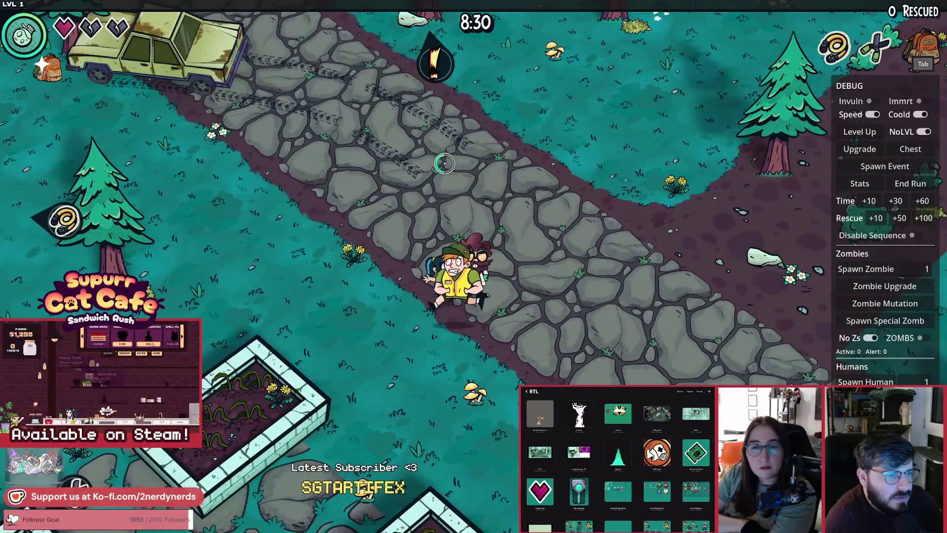
pyautogui.press('w')
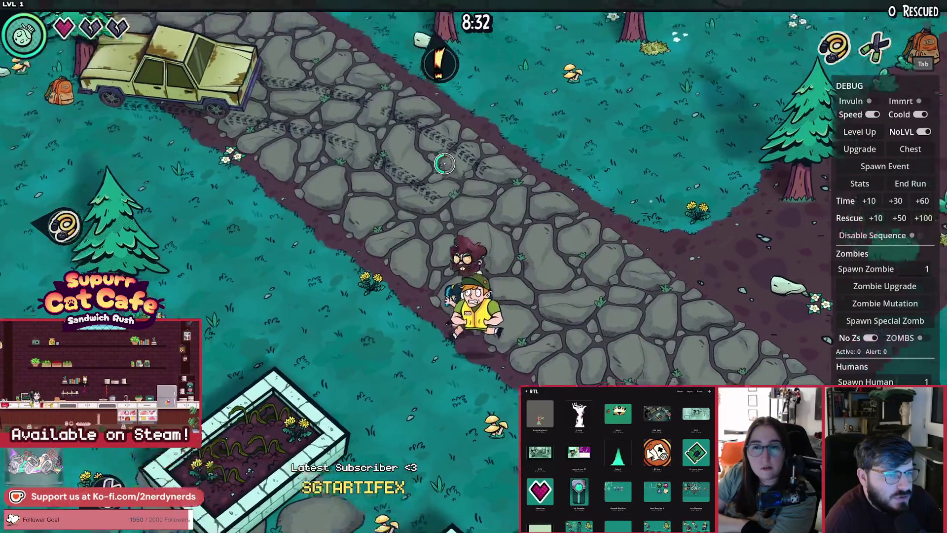
pyautogui.press('w')
pyautogui.press('a')
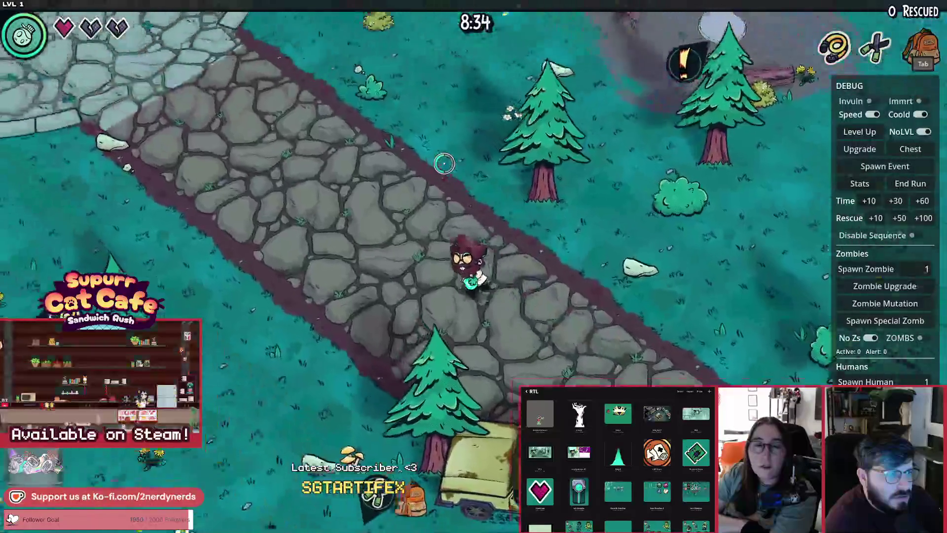
pyautogui.press('w')
pyautogui.press('a')
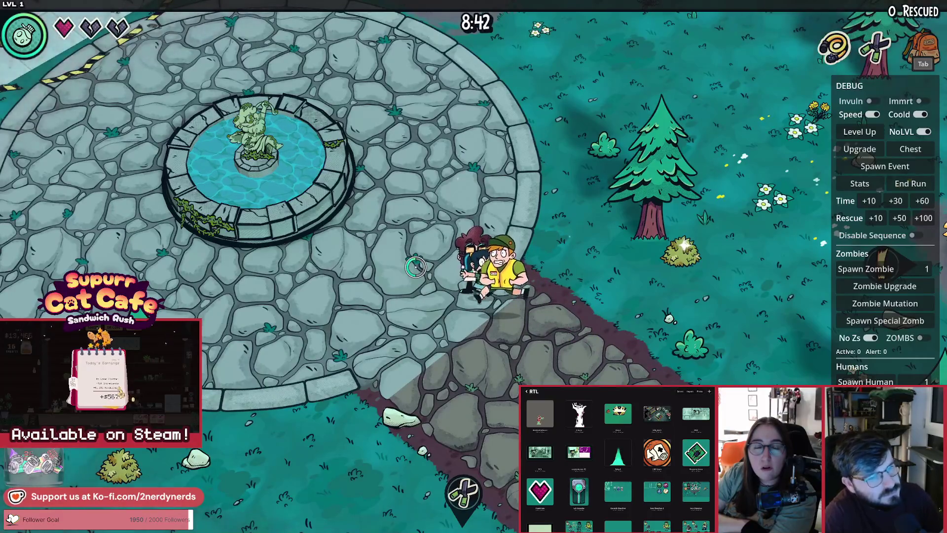
# Walk from the fountain down the stone path and back to the roundabout.
pyautogui.press('w')
pyautogui.press('a')
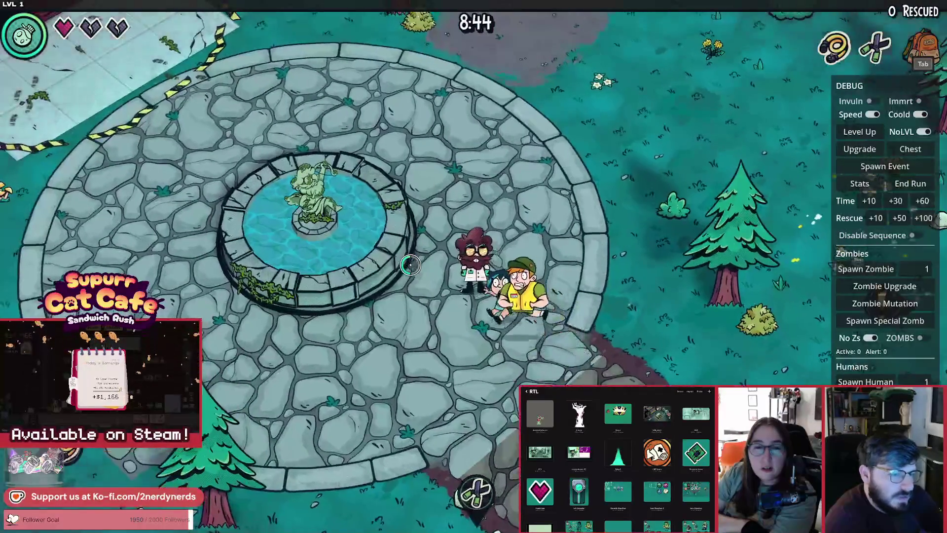
pyautogui.press('s')
pyautogui.press('d')
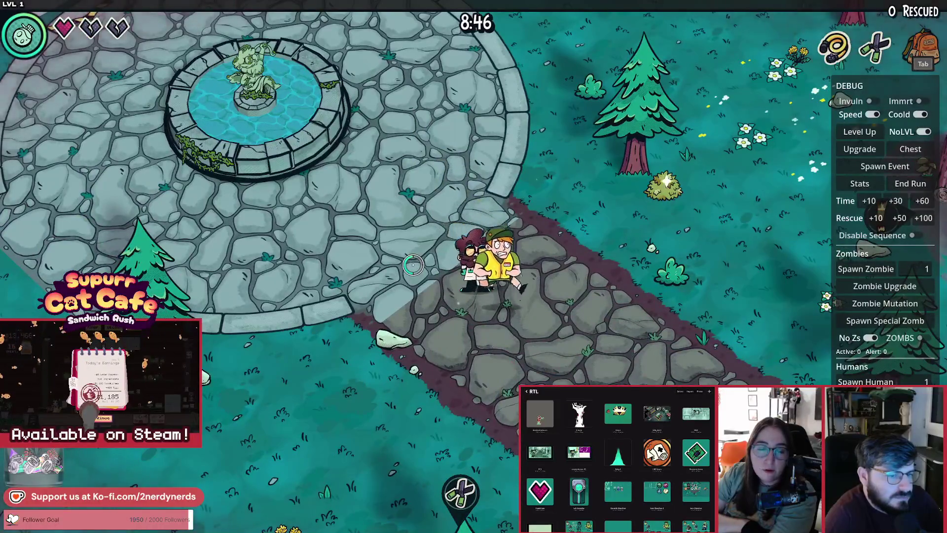
pyautogui.press('s')
pyautogui.press('d')
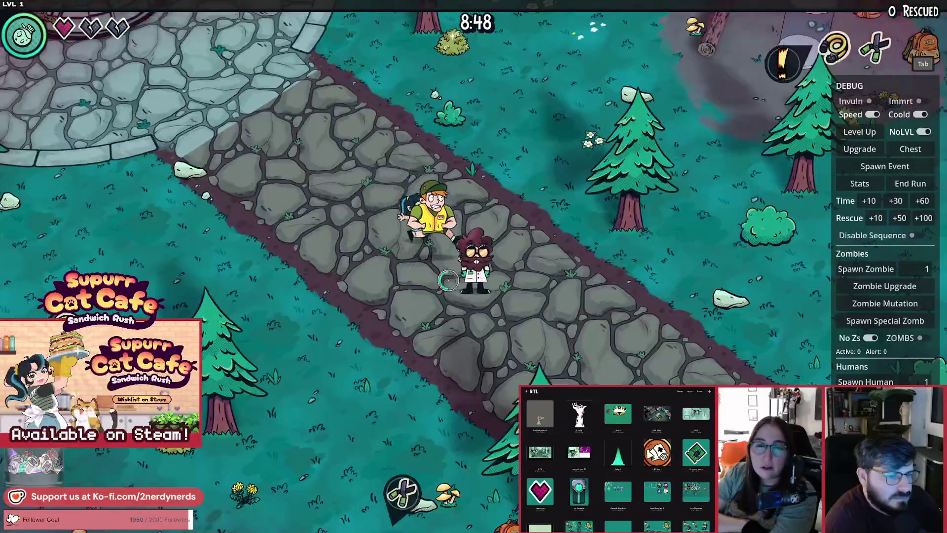
pyautogui.press('s')
pyautogui.press('d')
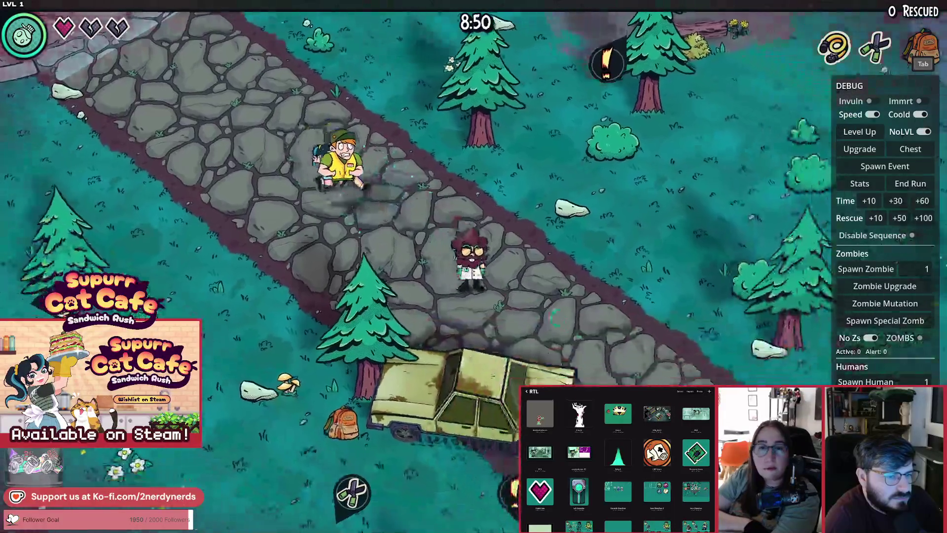
pyautogui.press('w')
pyautogui.press('a')
pyautogui.press('w')
pyautogui.press('a')
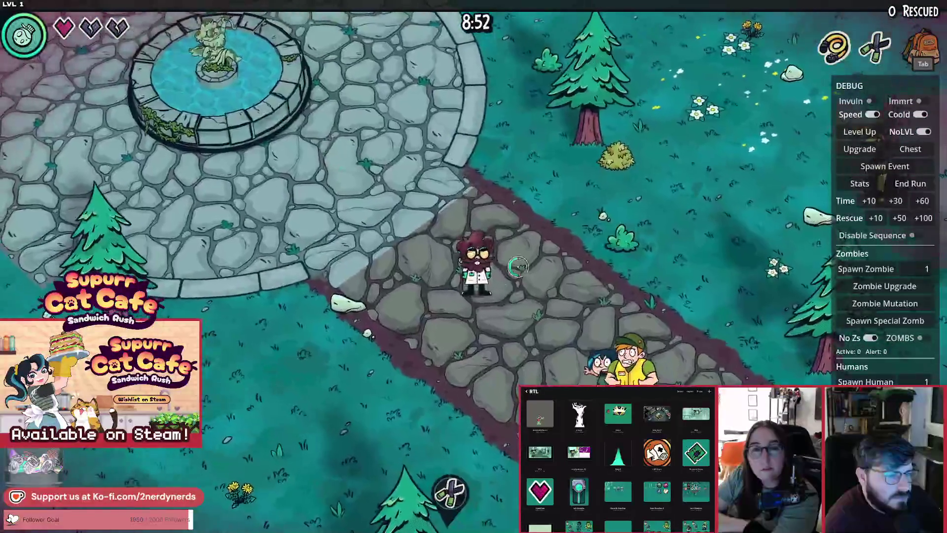
# Head south past the car onto the grass, then return around the fountain.
pyautogui.press('s')
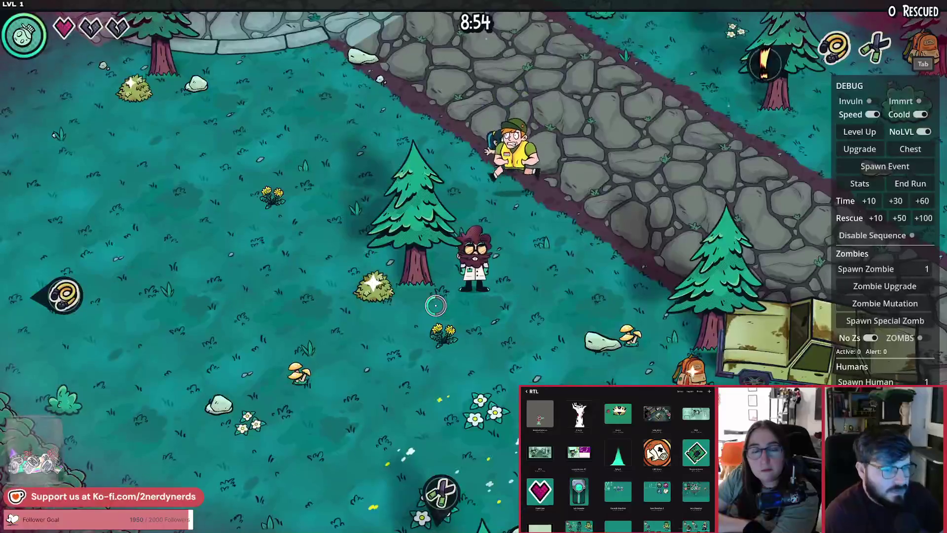
pyautogui.press('s')
pyautogui.press('d')
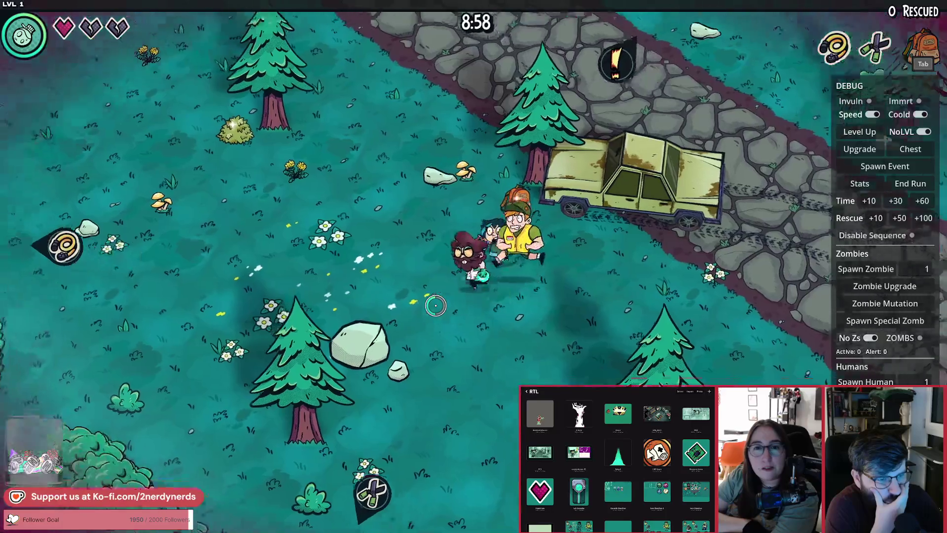
pyautogui.press('w')
pyautogui.press('a')
pyautogui.press('w')
pyautogui.press('a')
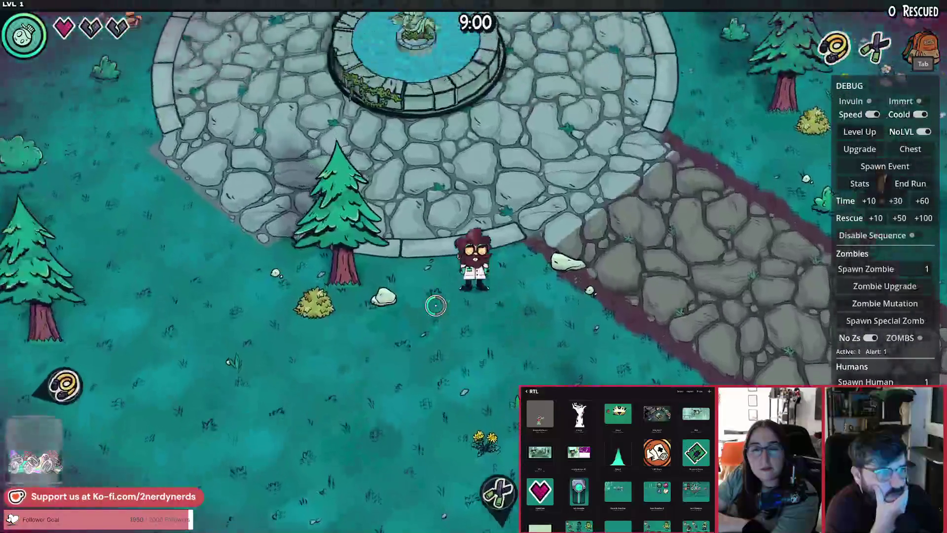
pyautogui.press('w')
pyautogui.press('d')
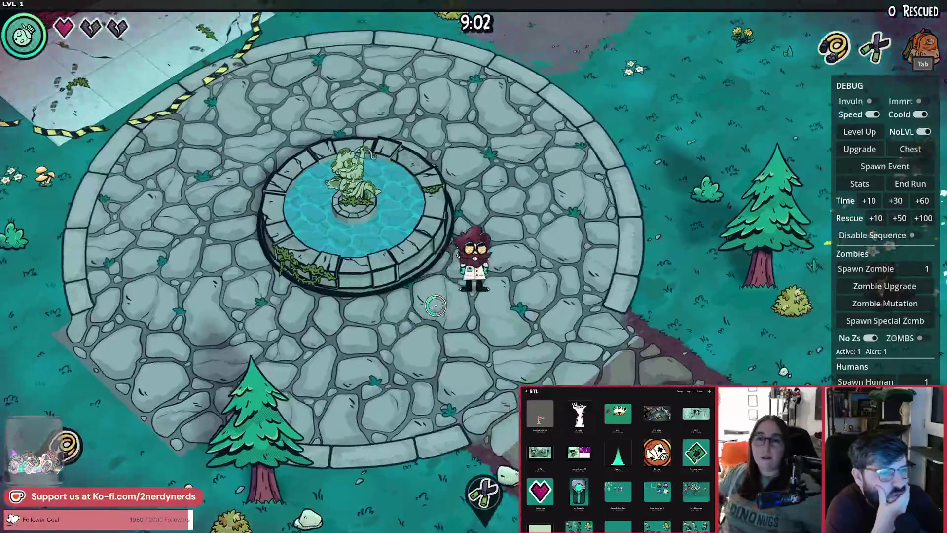
pyautogui.press('w')
pyautogui.press('a')
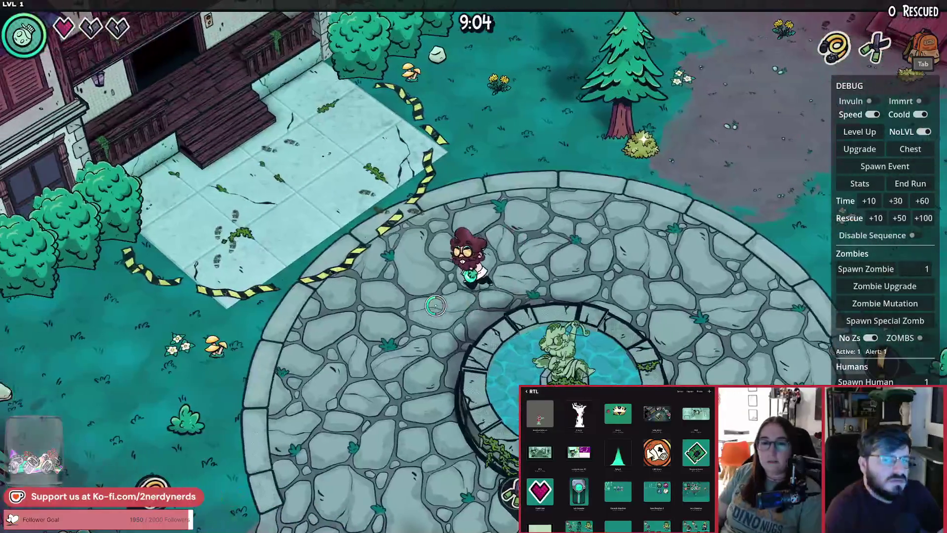
pyautogui.press('d')
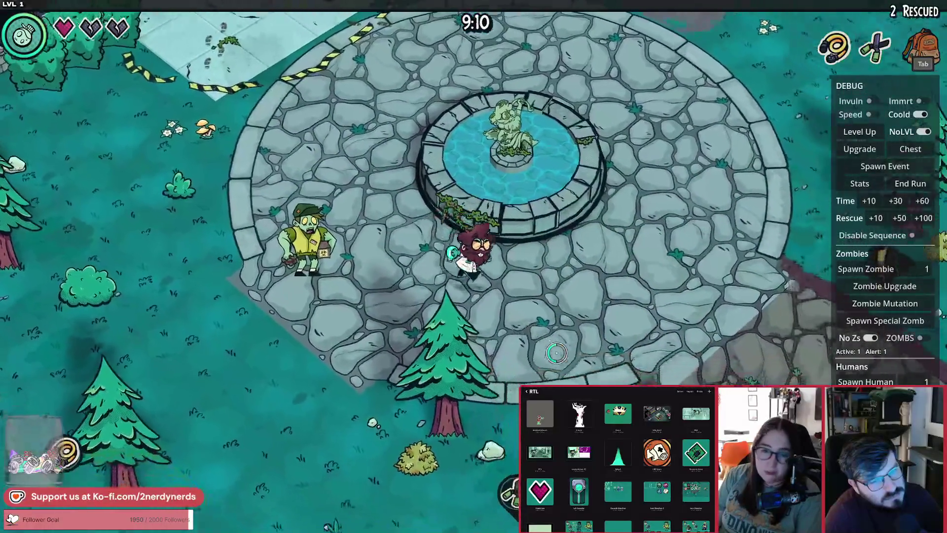
# Cross the roundabout, dodge the zombie, and circle the fountain to face it south-east.
pyautogui.press('w')
pyautogui.press('d')
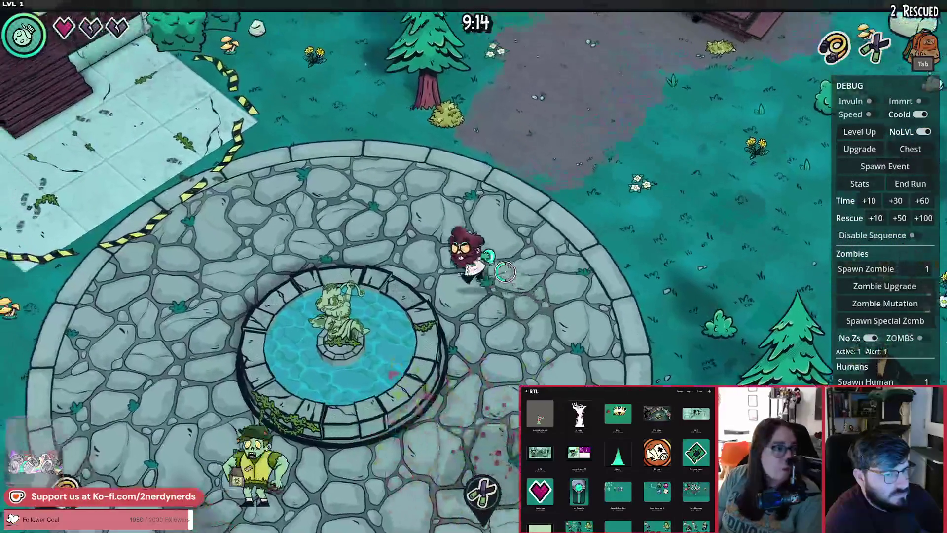
pyautogui.press('a')
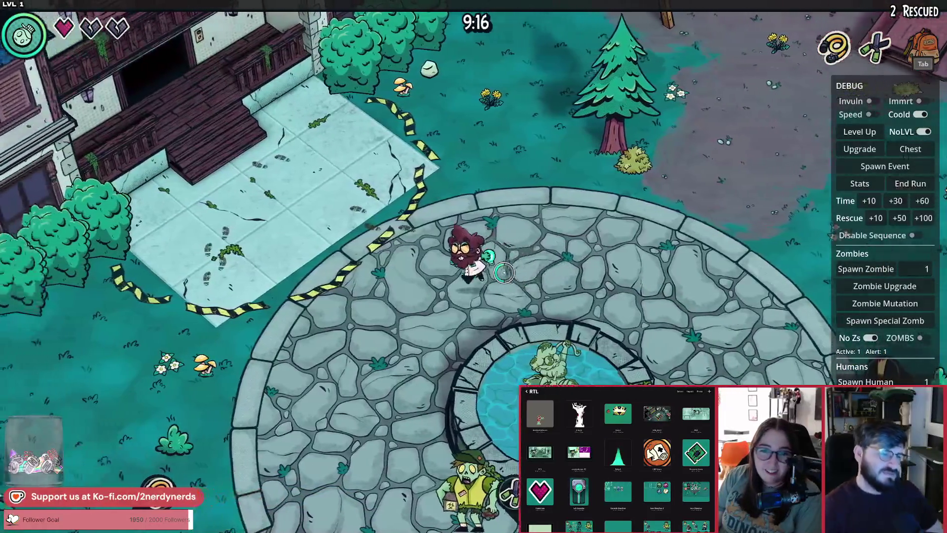
pyautogui.press('a')
pyautogui.press('s')
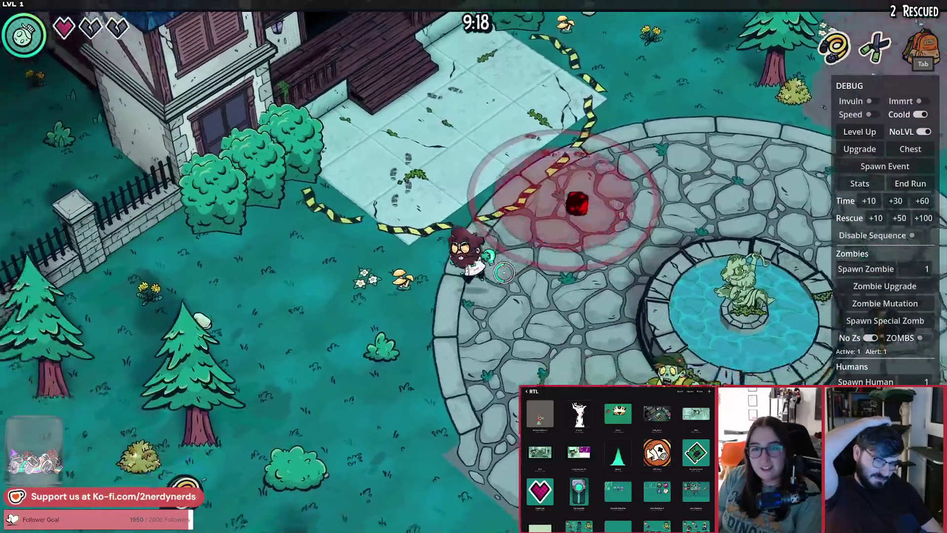
pyautogui.press('d')
pyautogui.press('s')
pyautogui.press('w')
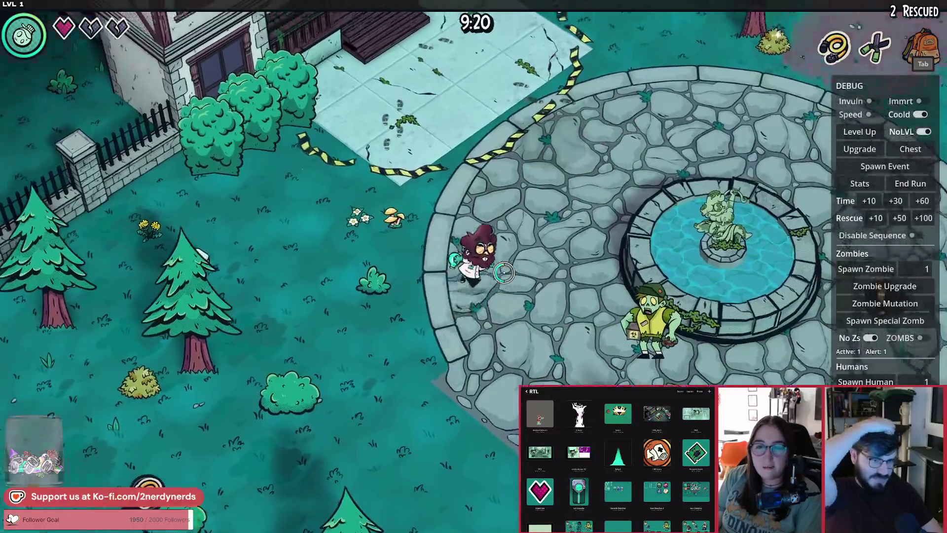
pyautogui.press('w')
pyautogui.press('d')
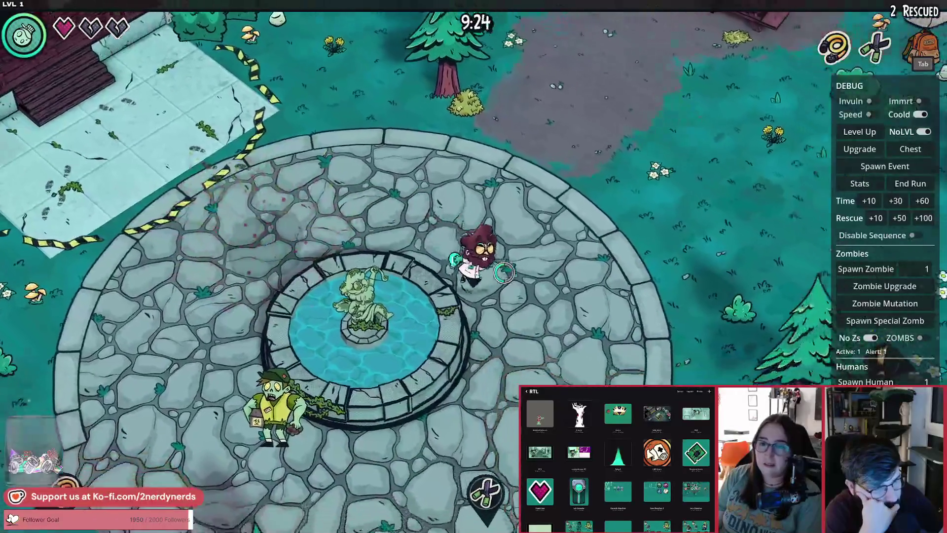
pyautogui.press('d')
pyautogui.press('s')
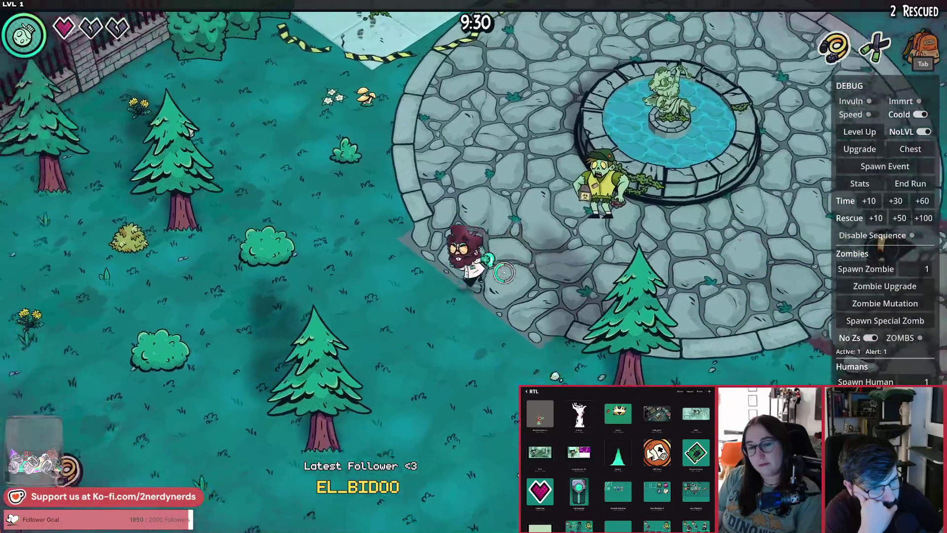
# Walk south from the fountain into the woods, past the house and barrels to the garage.
pyautogui.press('s')
pyautogui.press('d')
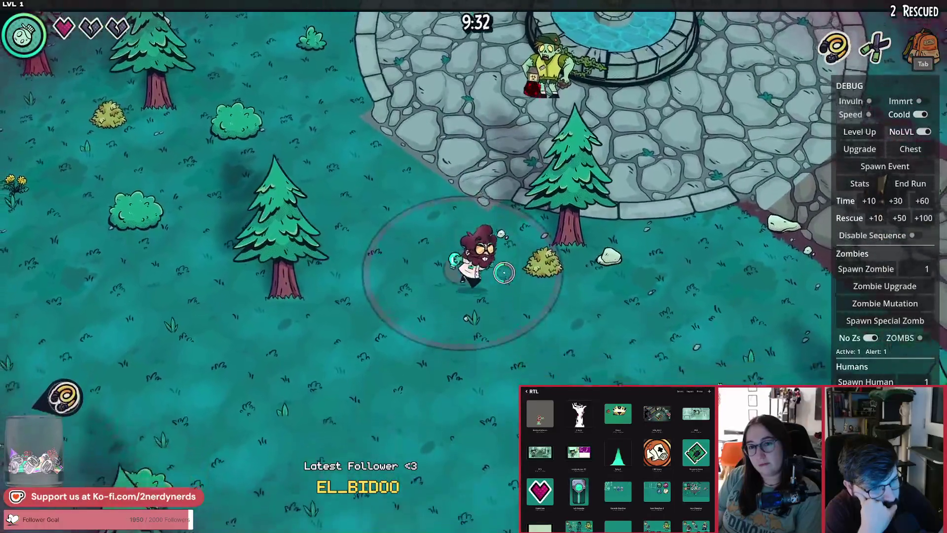
pyautogui.press('s')
pyautogui.press('a')
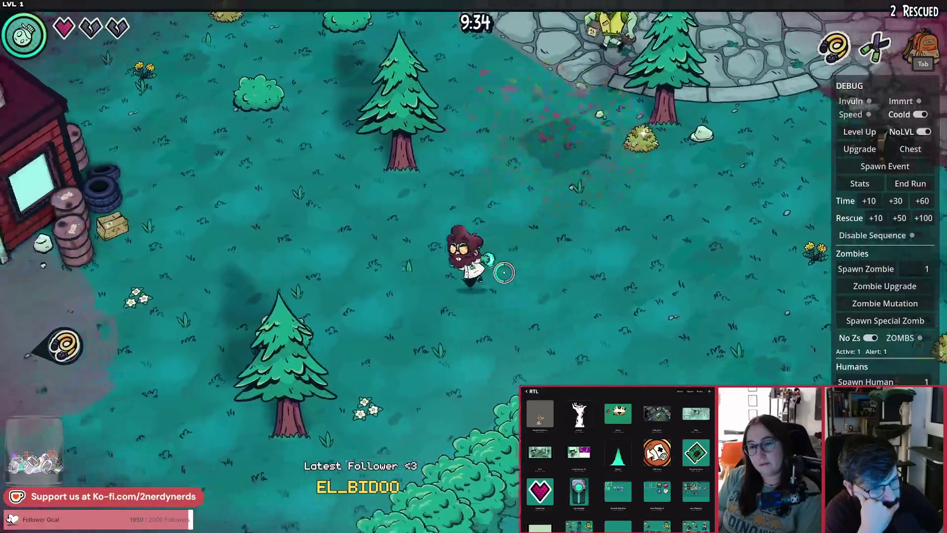
pyautogui.press('a')
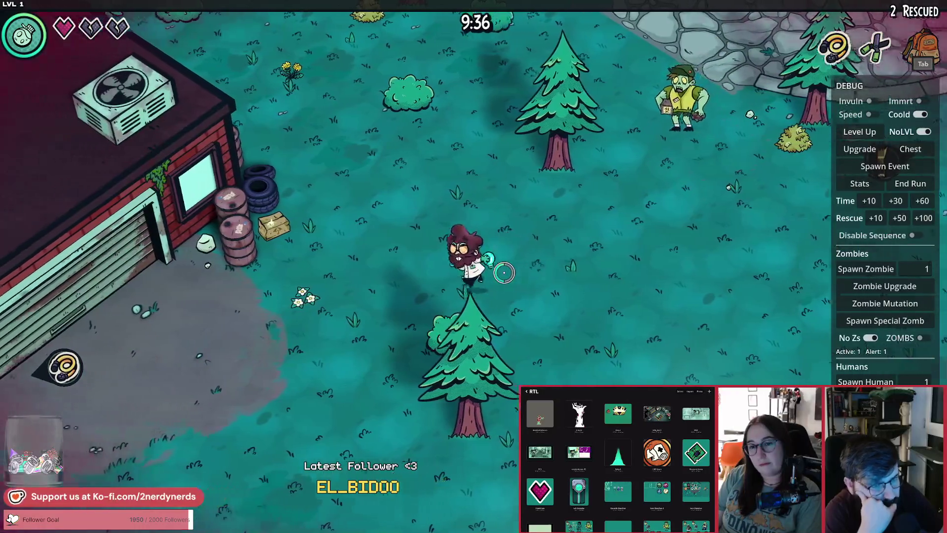
pyautogui.press('a')
pyautogui.press('w')
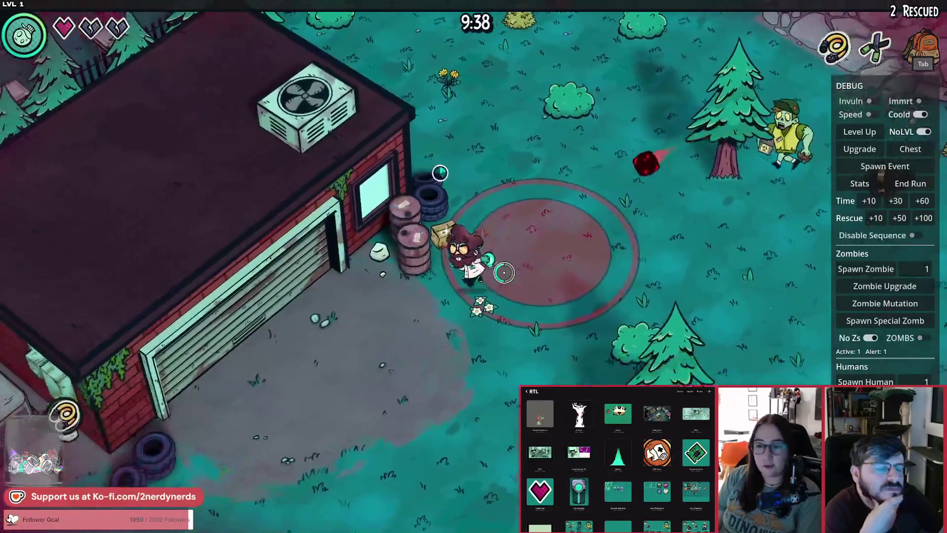
pyautogui.press('s')
pyautogui.press('a')
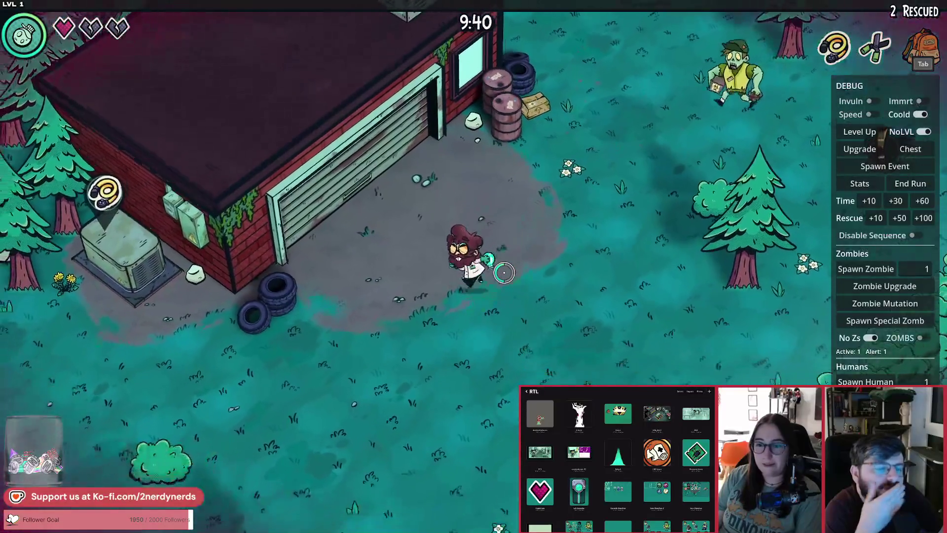
pyautogui.press('s')
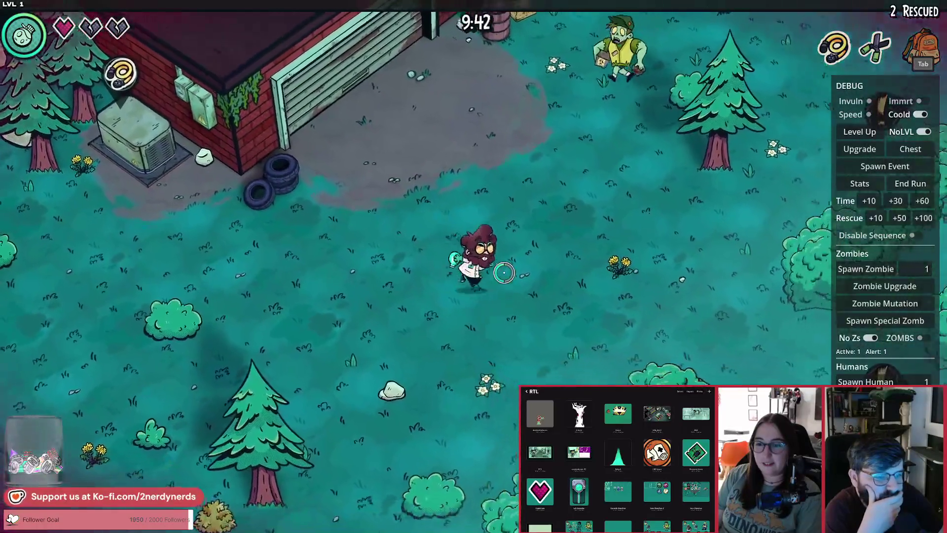
# Head south-east into the hedge maze and walk through its rows.
pyautogui.press('d')
pyautogui.press('s')
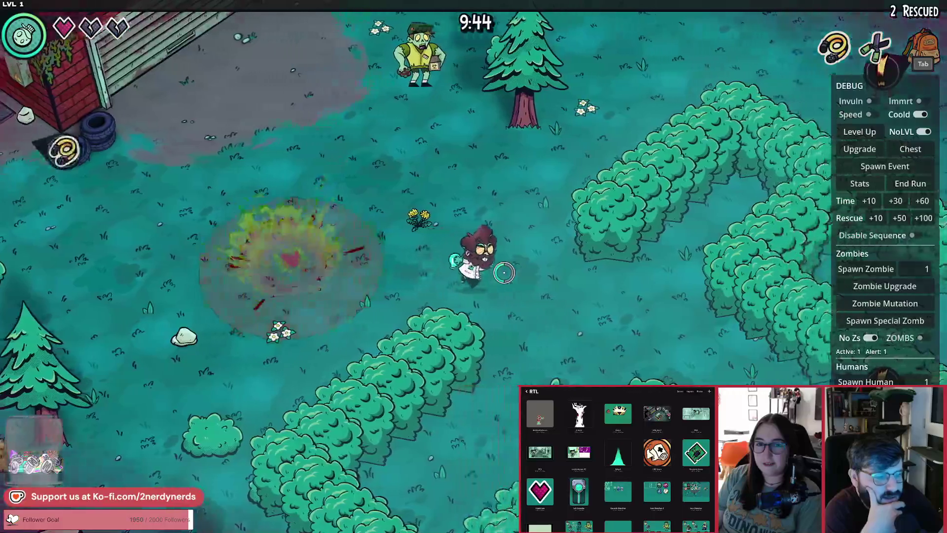
pyautogui.press('d')
pyautogui.press('s')
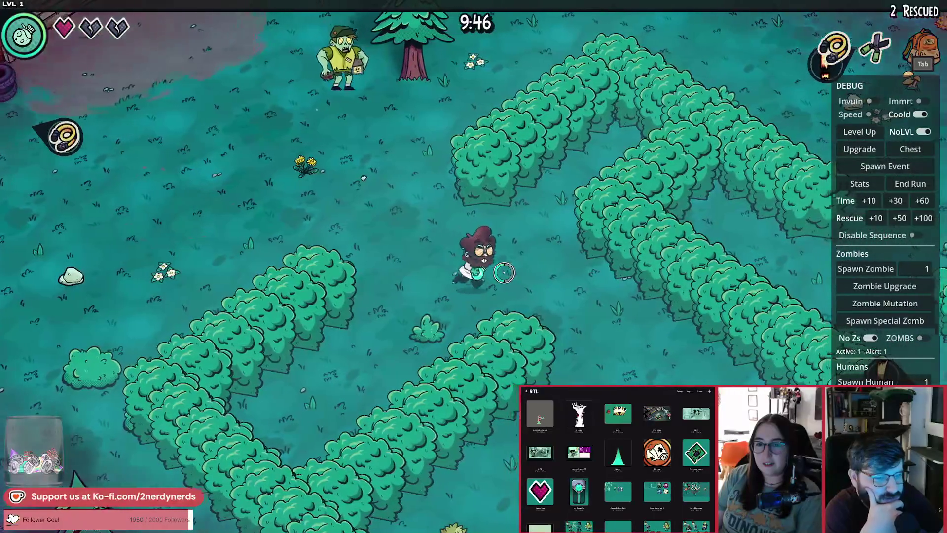
pyautogui.press('d')
pyautogui.press('s')
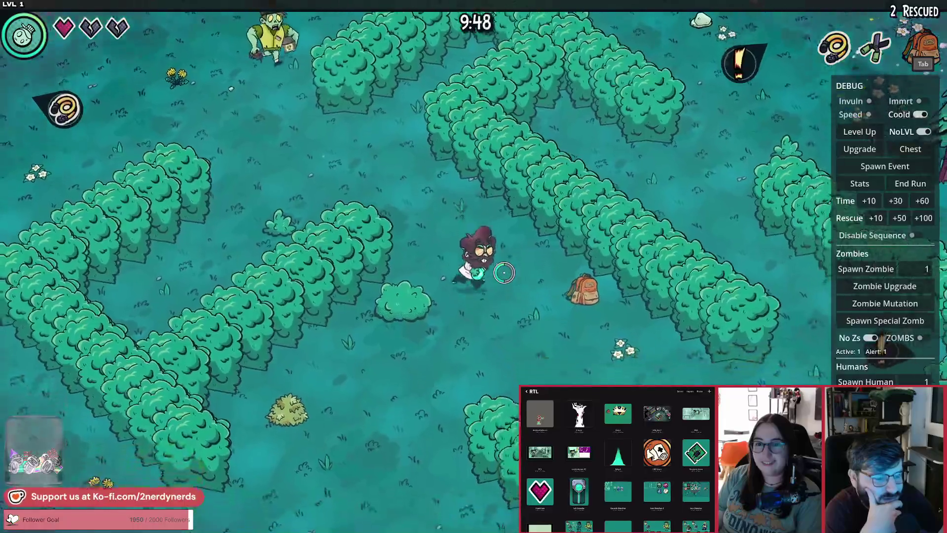
pyautogui.press('d')
pyautogui.press('s')
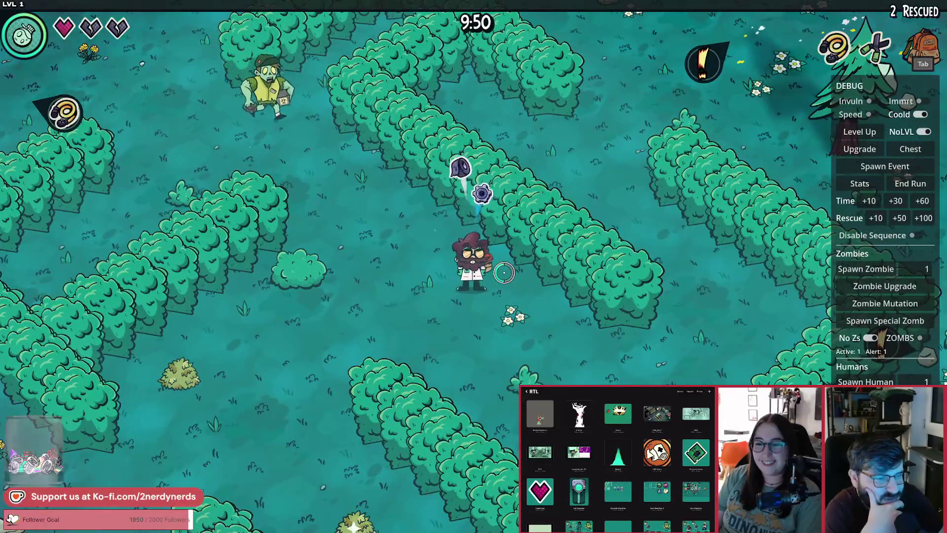
pyautogui.press('d')
pyautogui.press('s')
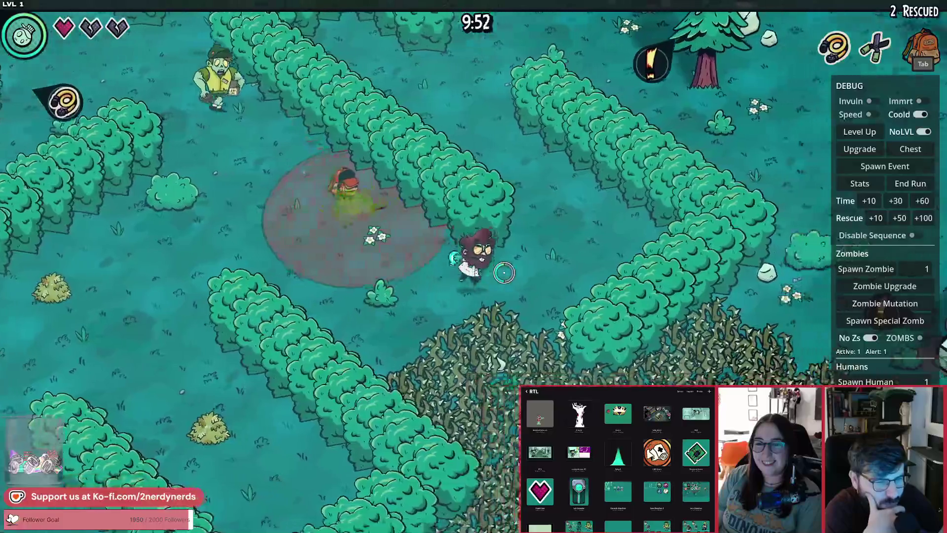
# Leave the maze north-west toward the stone path and roundabout.
pyautogui.press('w')
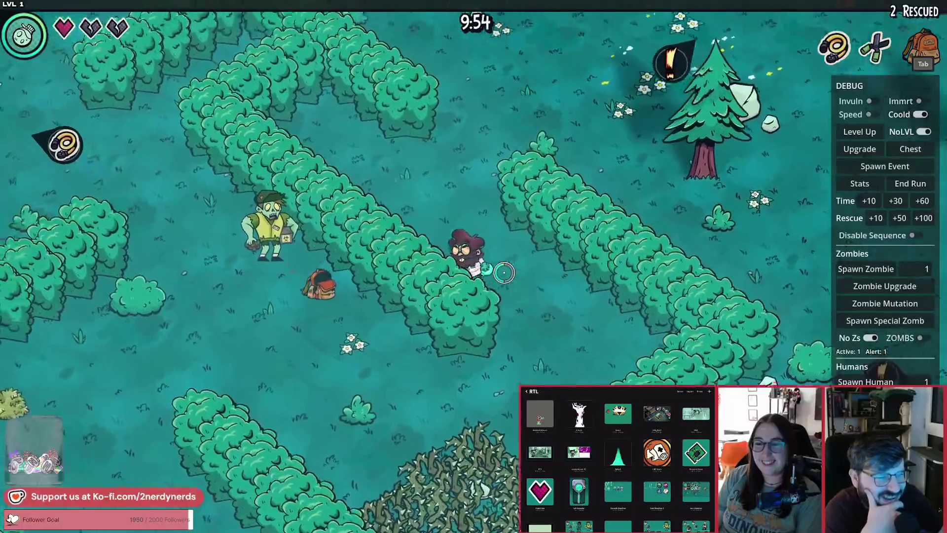
pyautogui.press('w')
pyautogui.press('d')
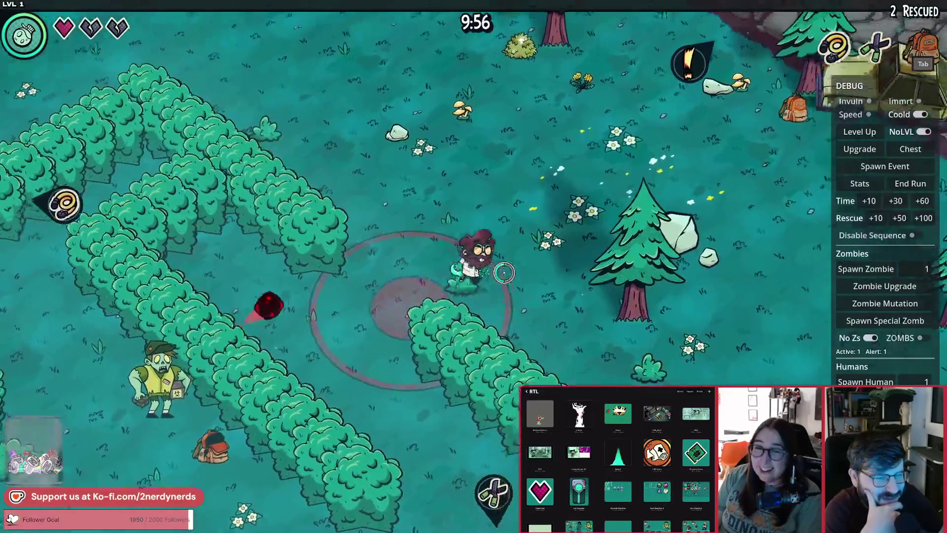
pyautogui.press('a')
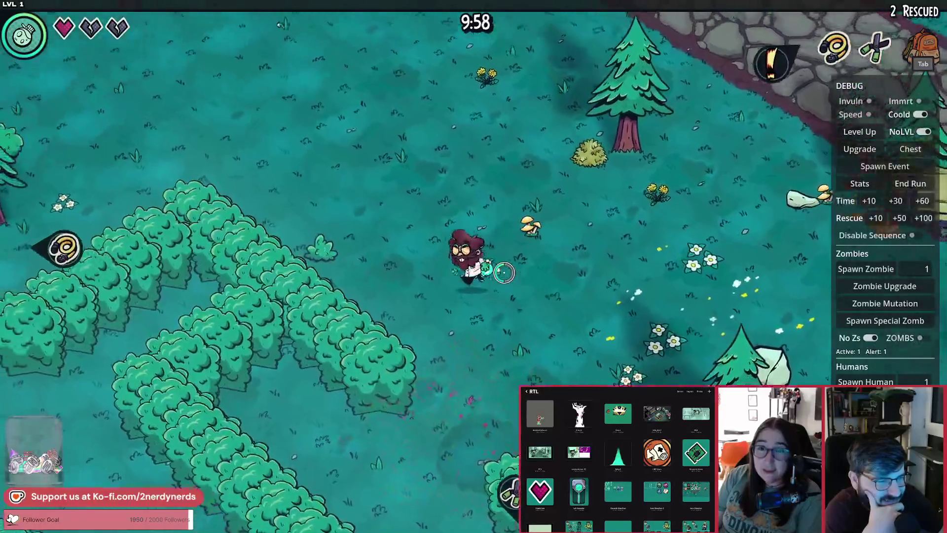
pyautogui.press('w')
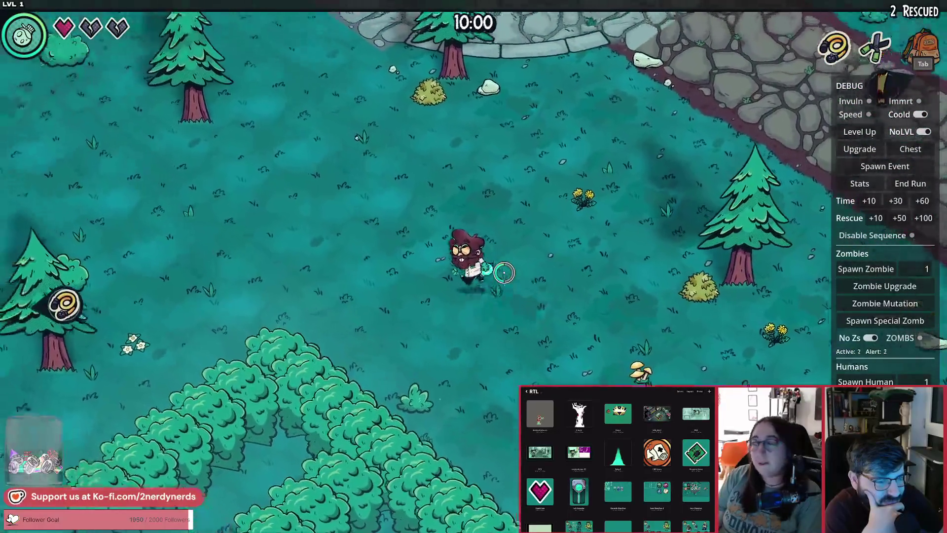
pyautogui.press('a')
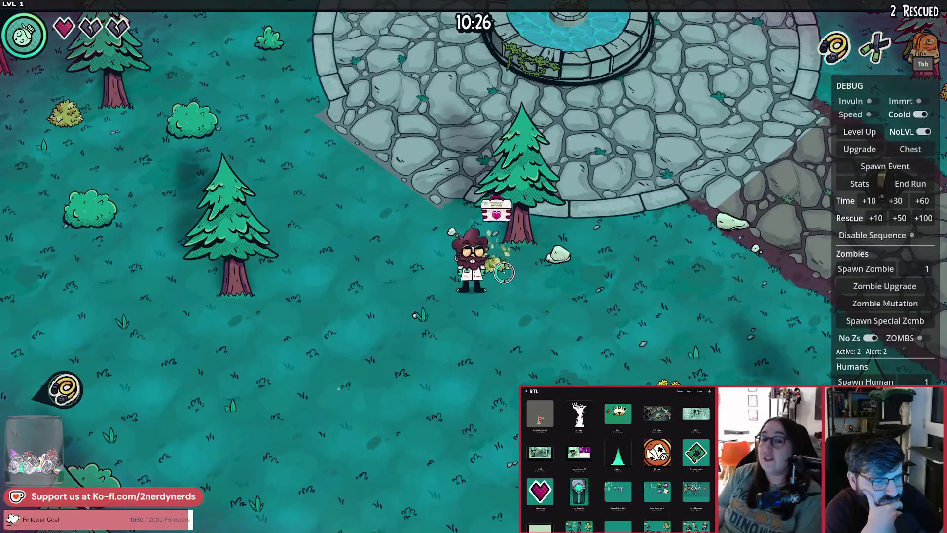
# Attack a bush, then walk down past the garage and pick up the backpack.
pyautogui.press('a')
pyautogui.press('s')
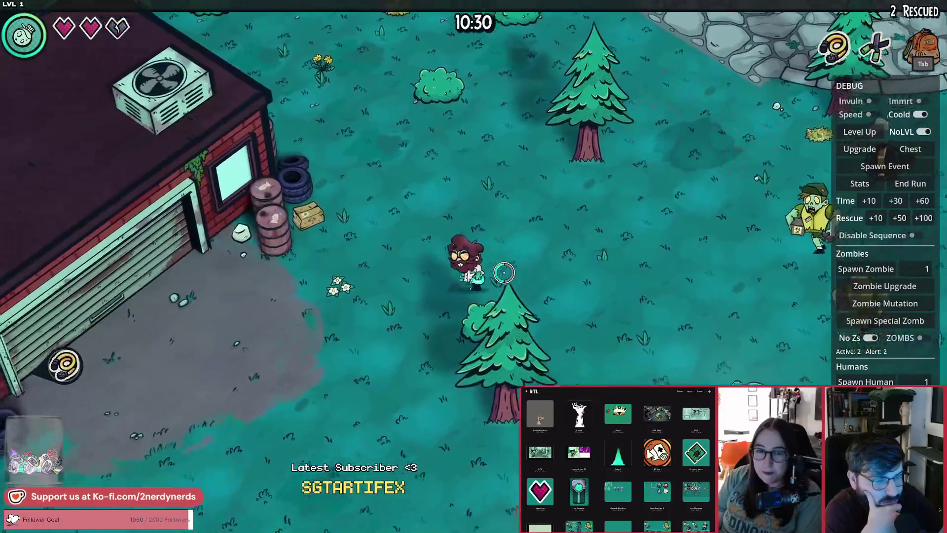
pyautogui.press('a')
pyautogui.press('s')
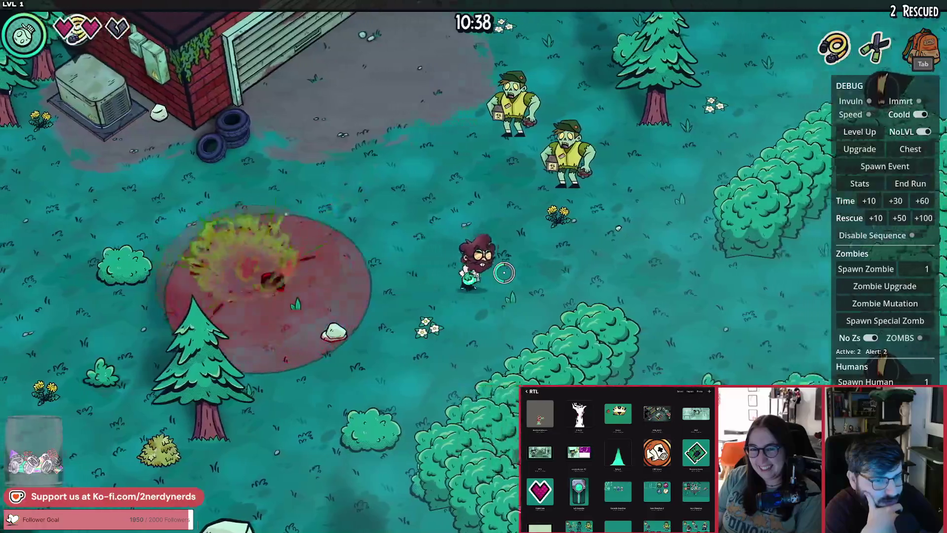
pyautogui.press('d')
pyautogui.press('s')
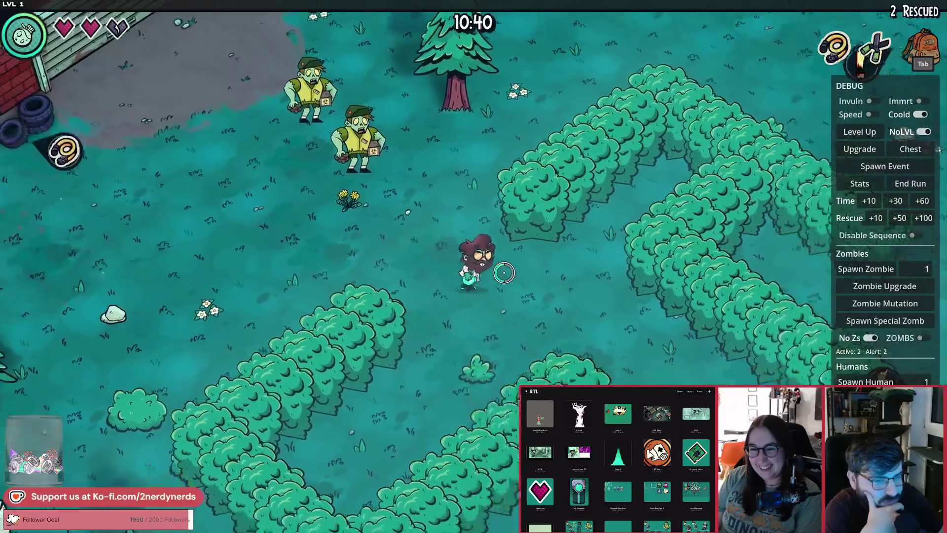
pyautogui.press('d')
pyautogui.press('s')
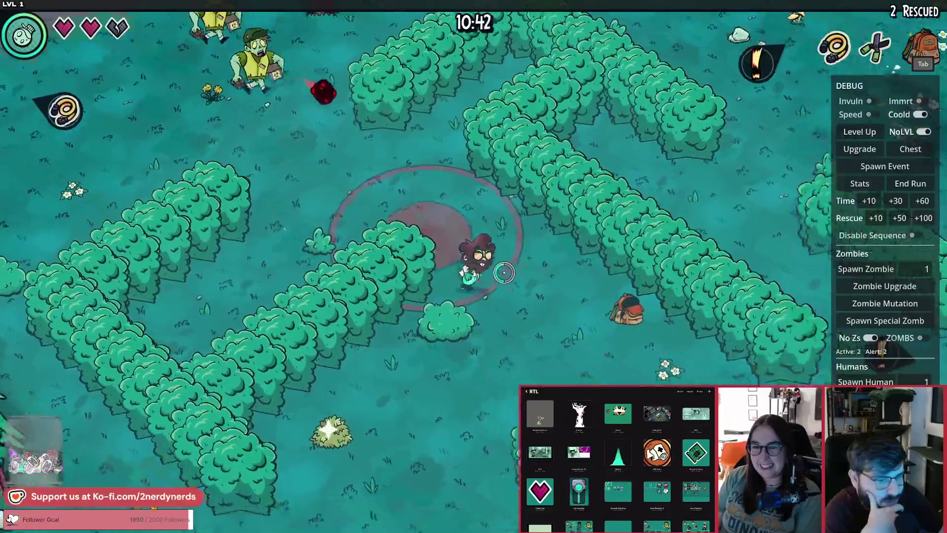
# Pass the thorn patch and walk through the hedges to the Level 1 Greenhouse.
pyautogui.press('d')
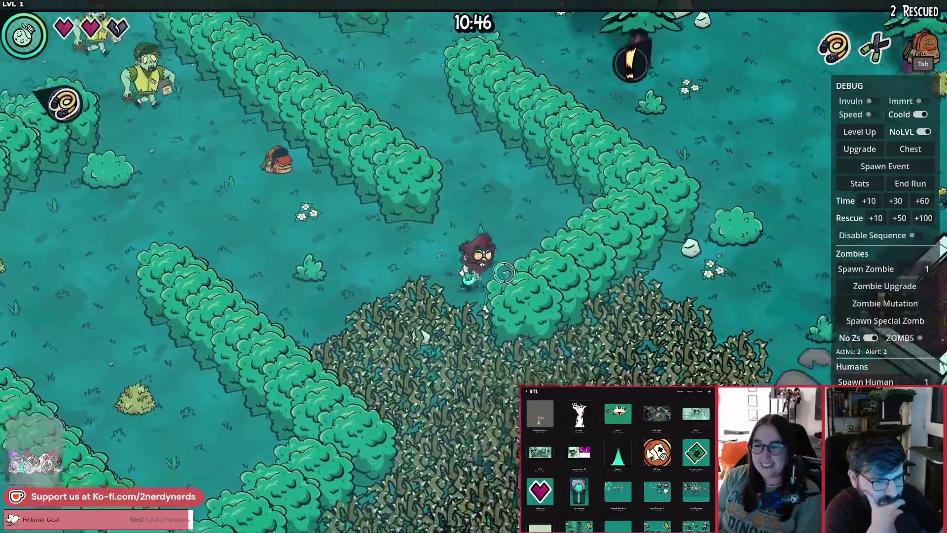
pyautogui.press('a')
pyautogui.press('s')
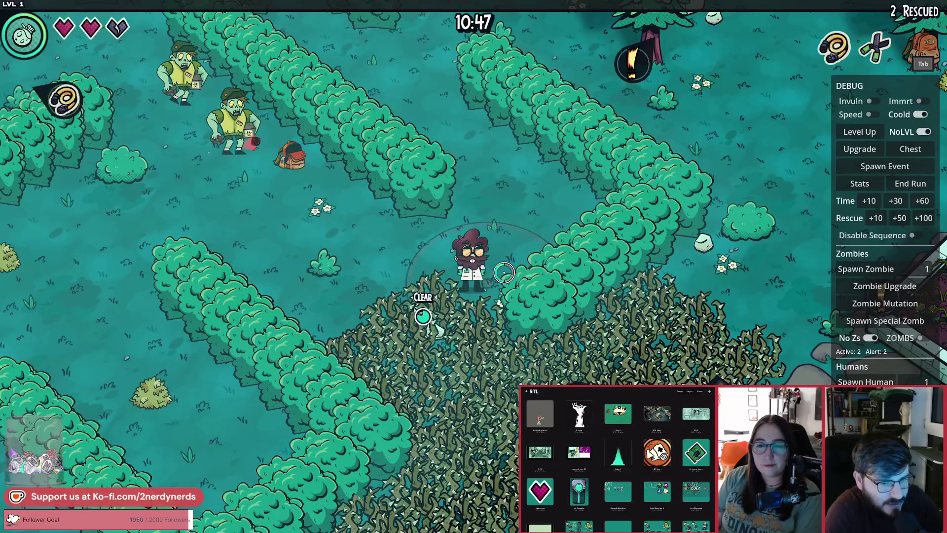
pyautogui.press('a')
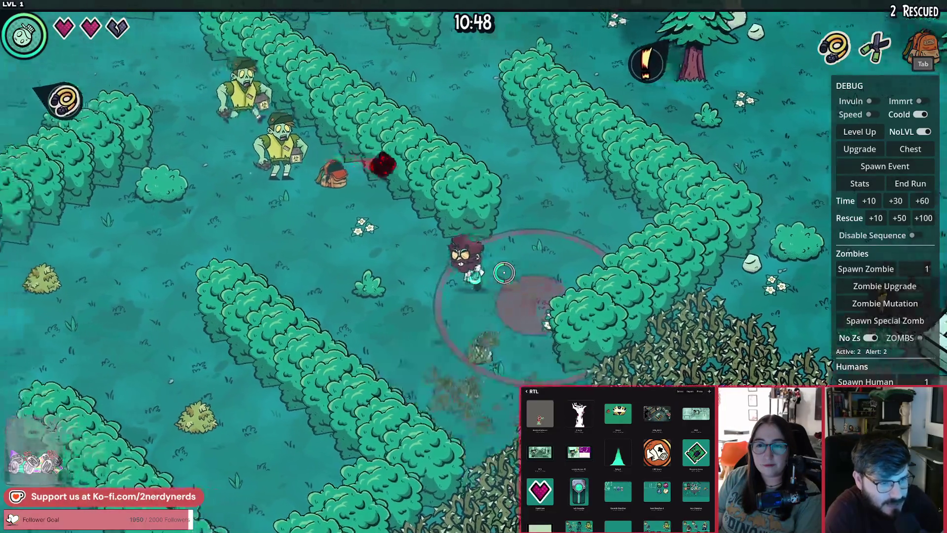
pyautogui.press('s')
pyautogui.press('d')
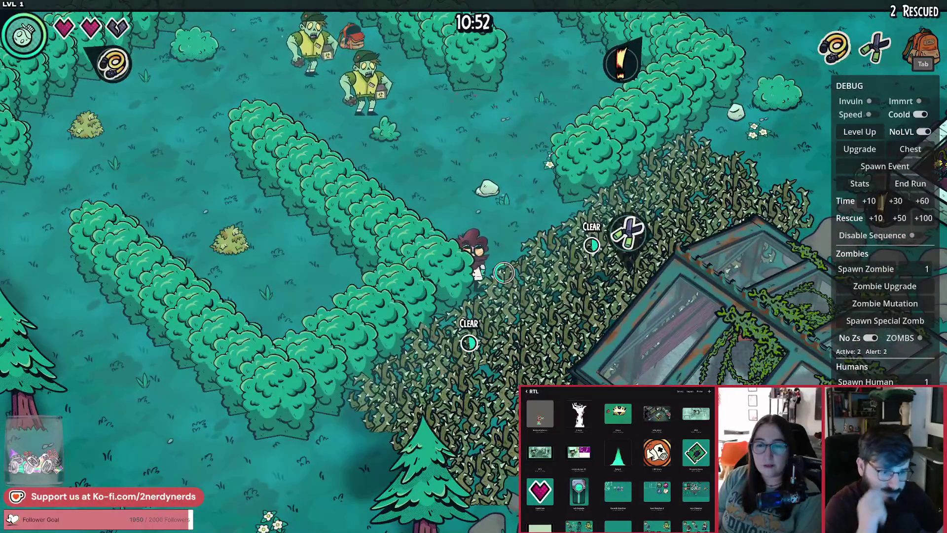
# Open the greenhouse chest, take the Big Flask upgrade, and walk on until Infected! appears.
pyautogui.press('d')
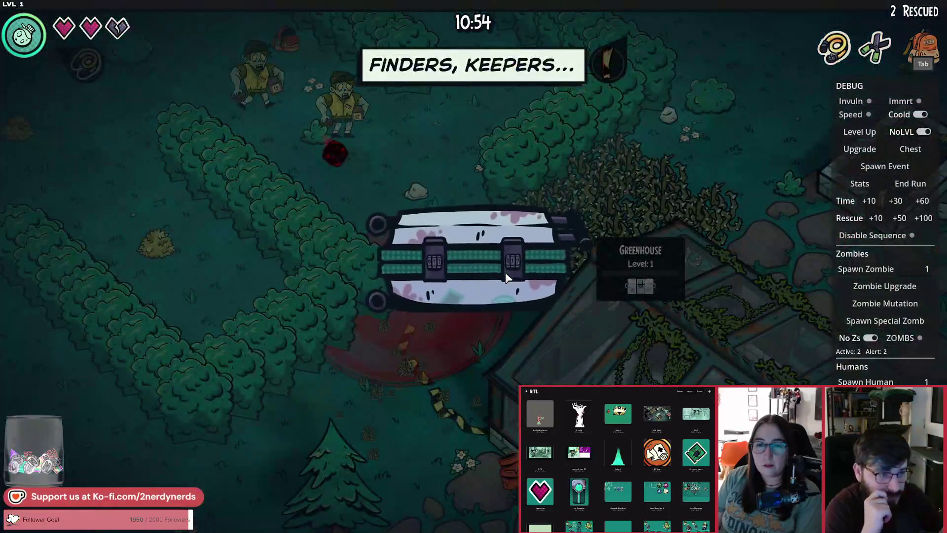
pyautogui.click(505, 277)
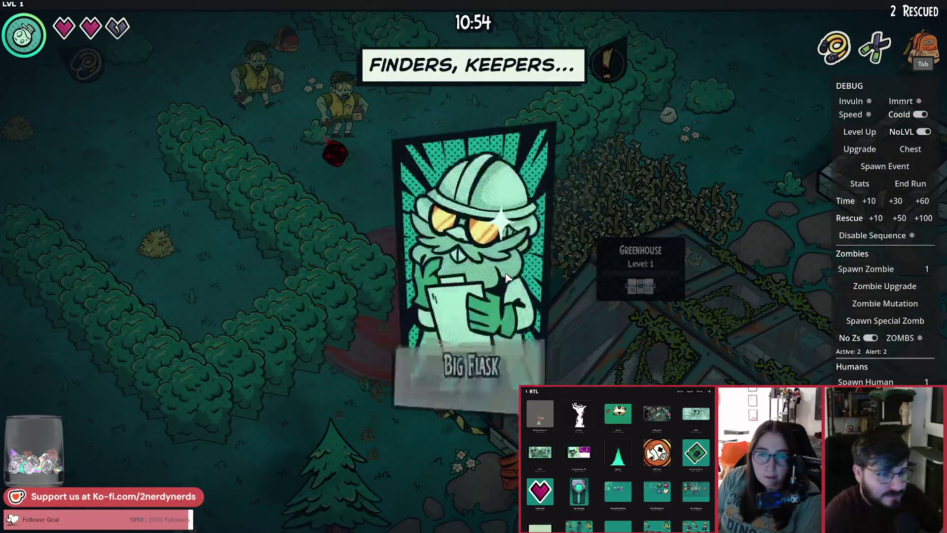
pyautogui.click(489, 427)
pyautogui.press('d')
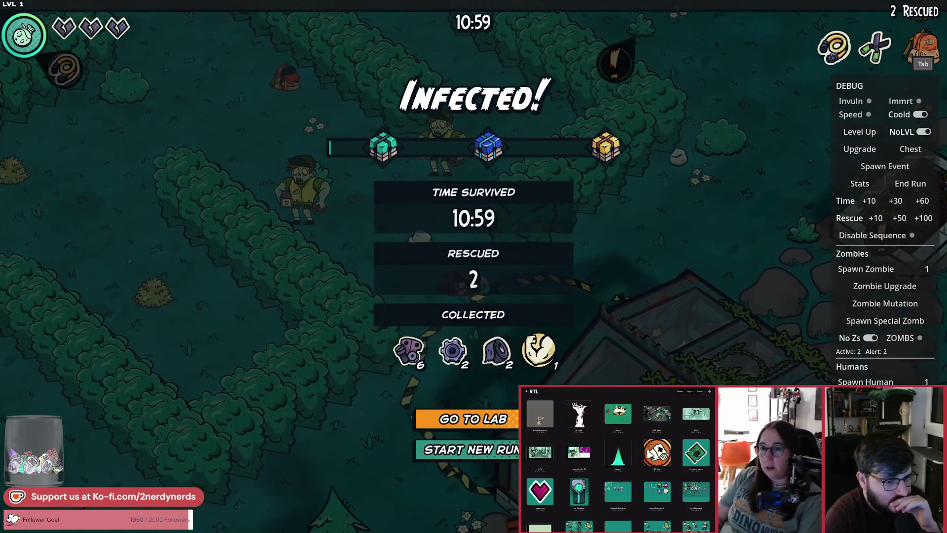
# Return to the lab and walk the scientist through the Dart Gun Workbench room past the Chemistry Station.
pyautogui.click(510, 428)
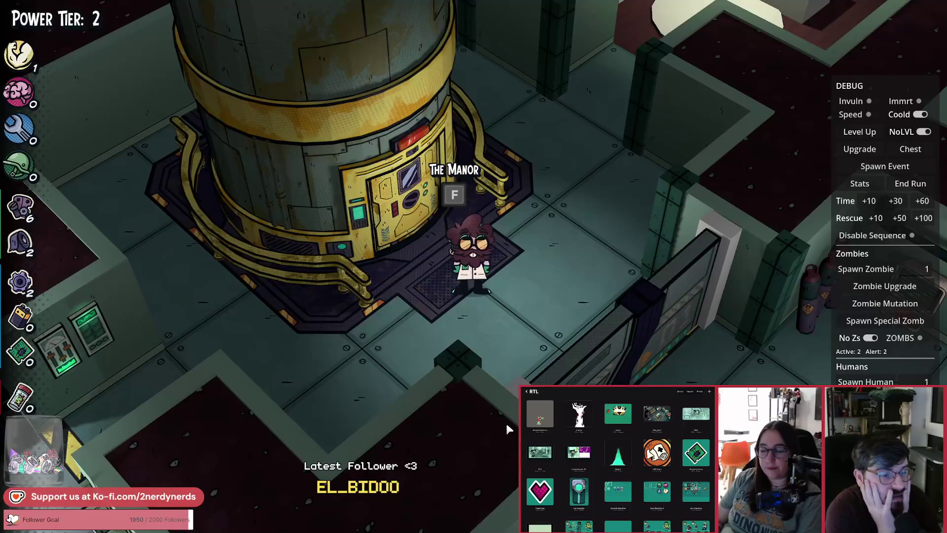
pyautogui.press('a')
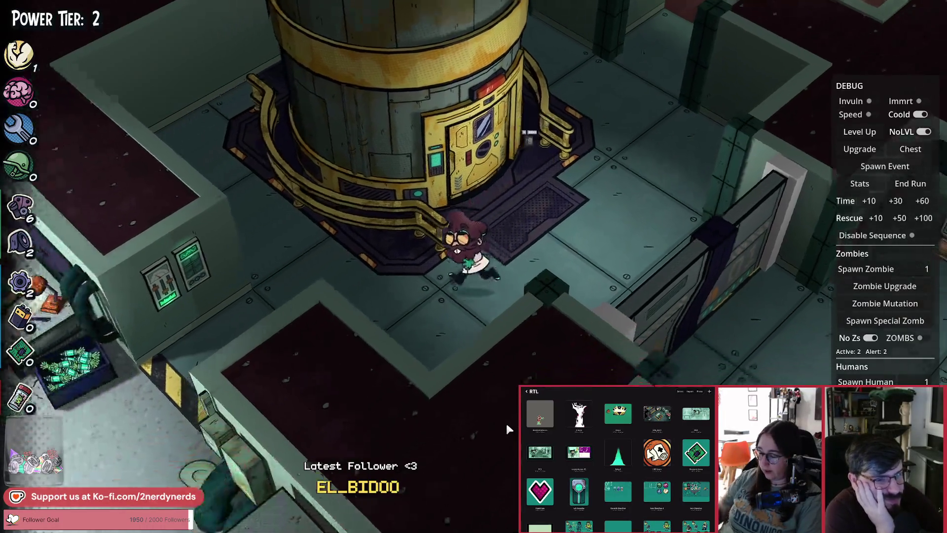
pyautogui.press('a')
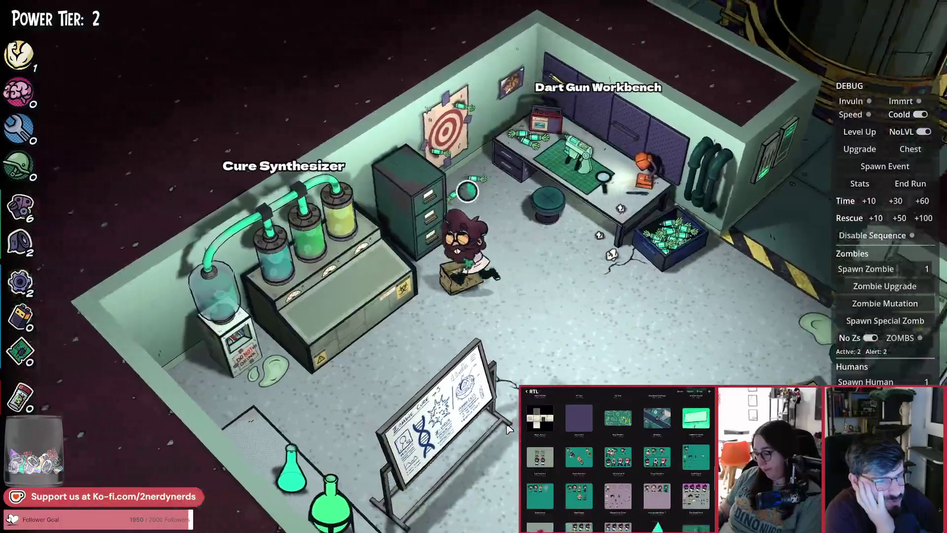
pyautogui.hotkey('s', 'd')
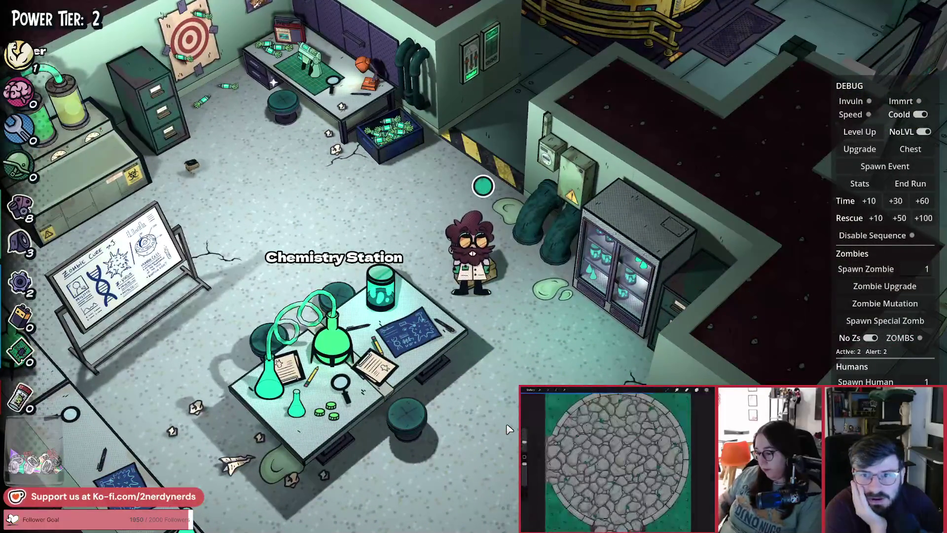
pyautogui.press('s')
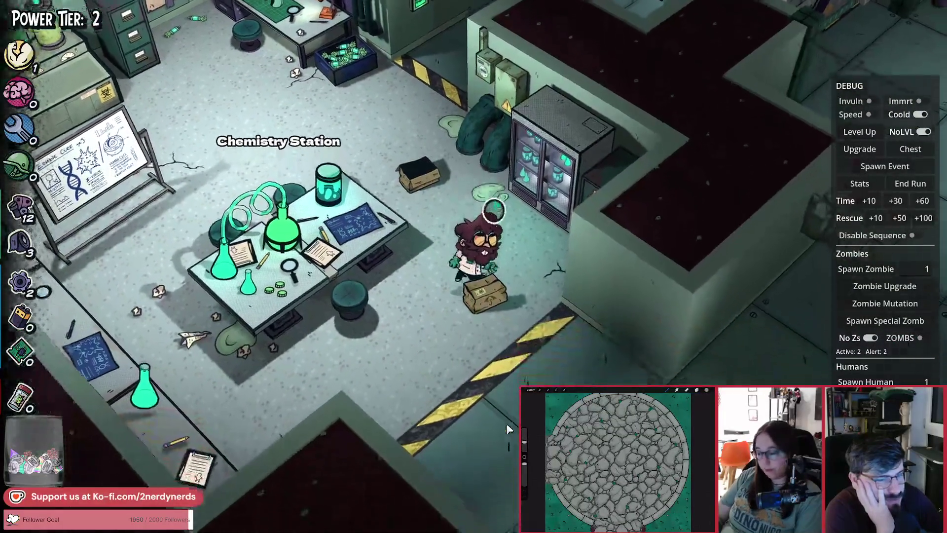
pyautogui.hotkey('s', 'd')
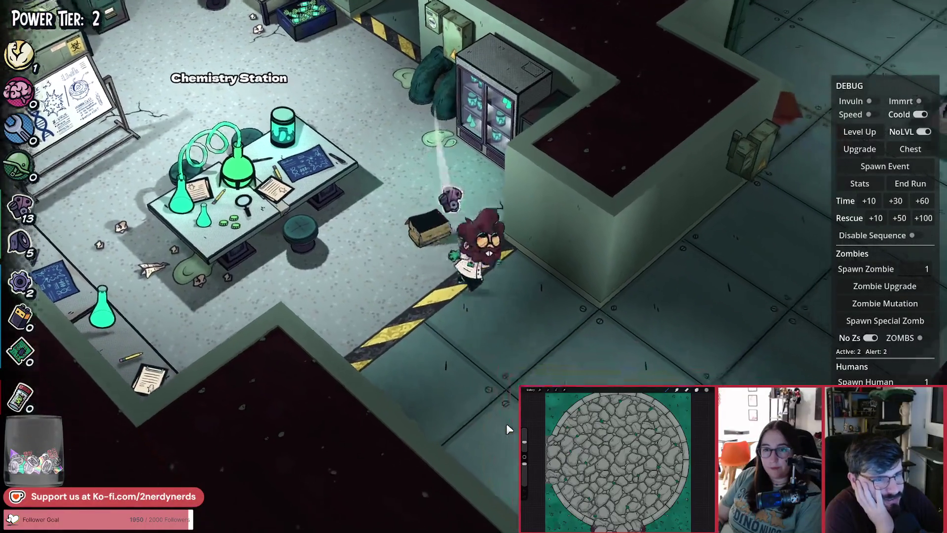
# Walk past the Generator to the Medbay, pick up the crate and drop it near the Treadmill.
pyautogui.hotkey('w', 'd')
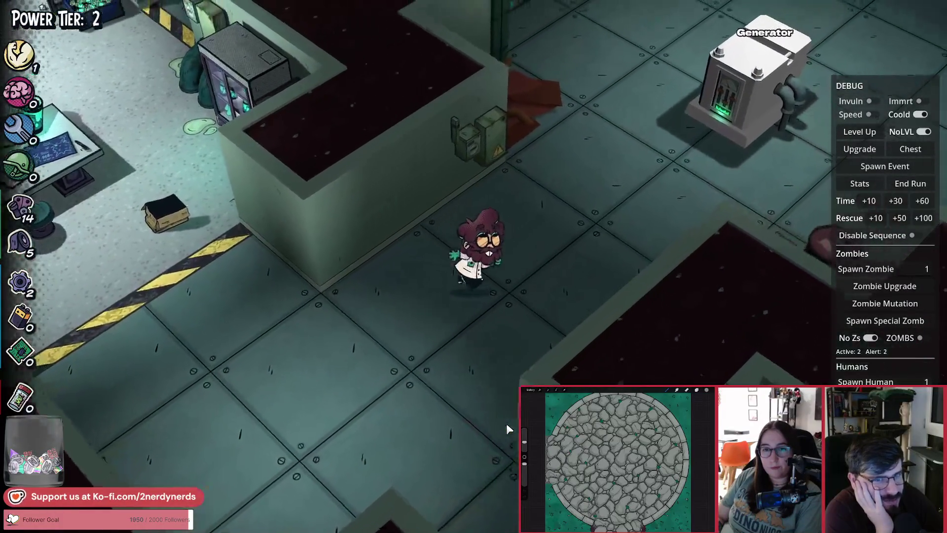
pyautogui.hotkey('w', 'd')
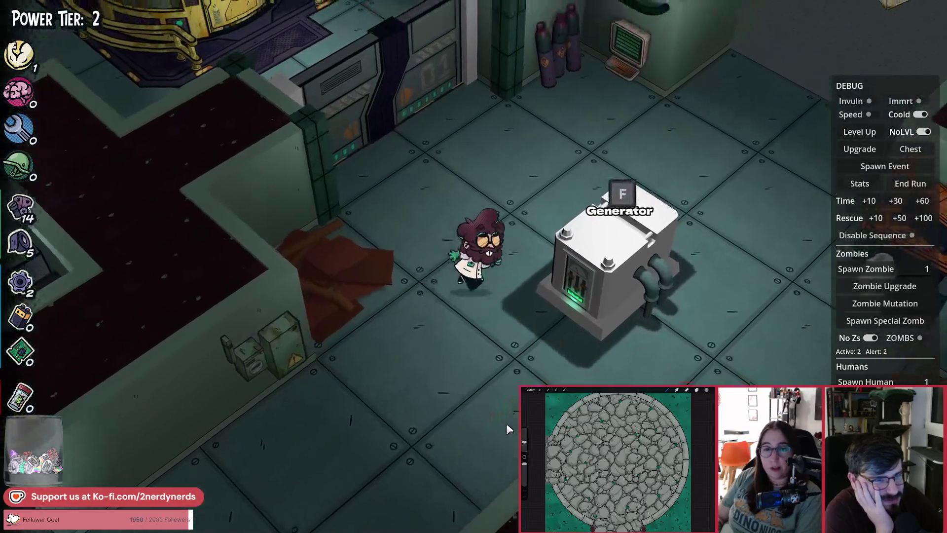
pyautogui.hotkey('w', 'd')
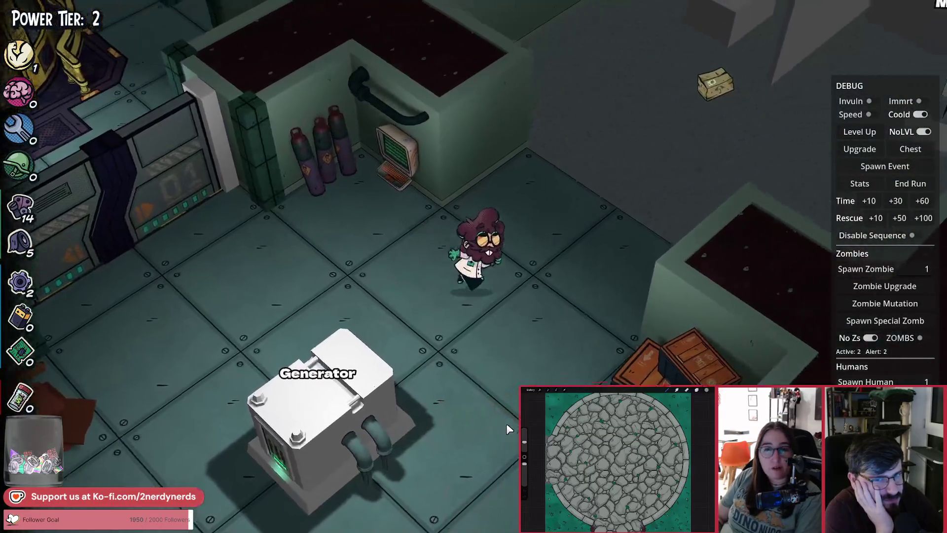
pyautogui.hotkey('w', 'd')
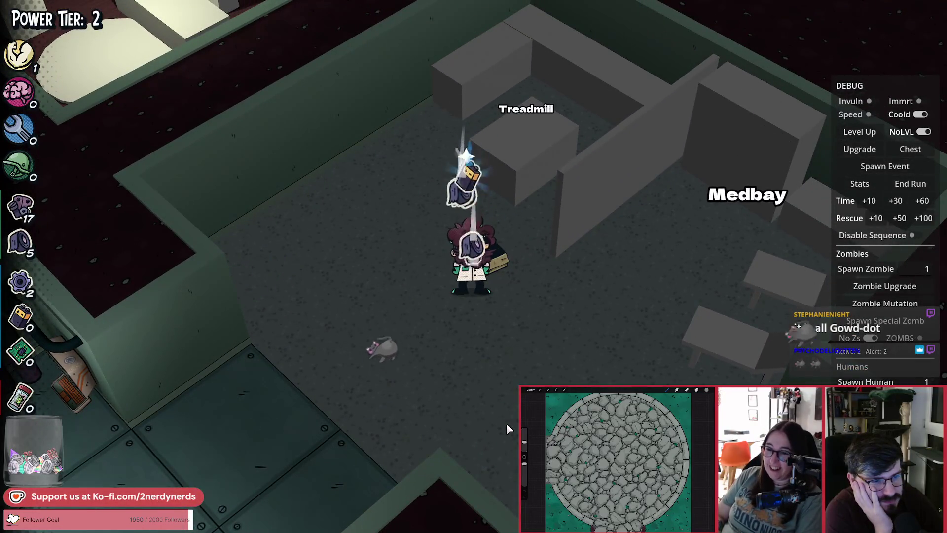
pyautogui.press('f')
pyautogui.press('w')
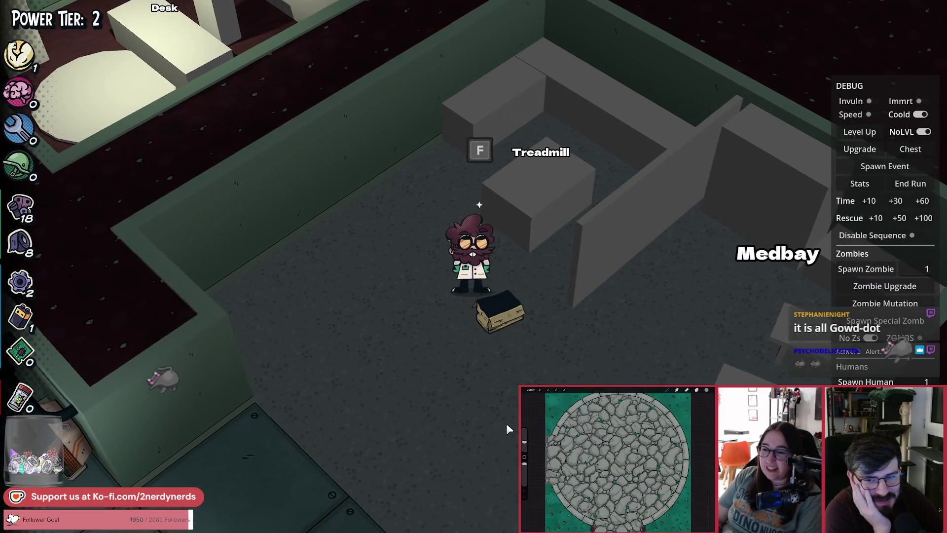
# Walk back to the Generator and circle around it.
pyautogui.hotkey('s', 'a')
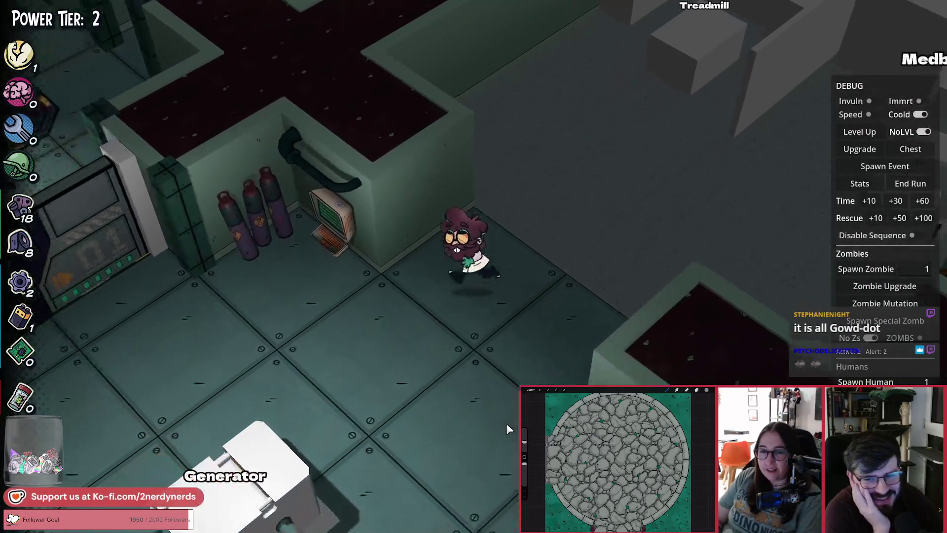
pyautogui.hotkey('s', 'a')
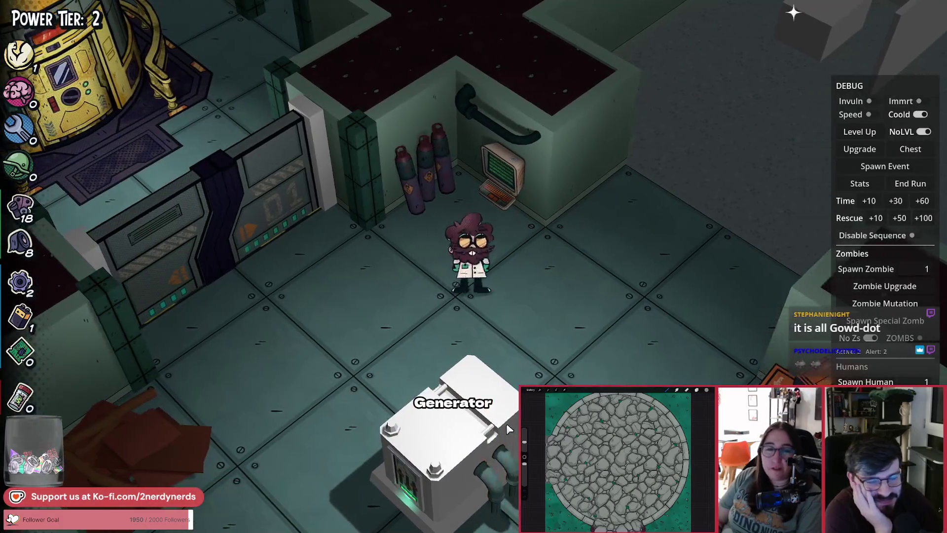
pyautogui.hotkey('s', 'a')
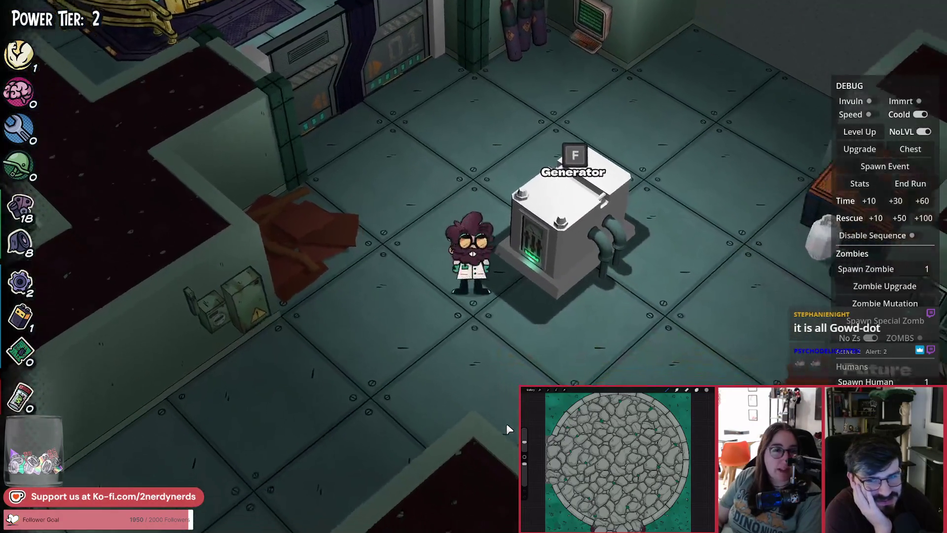
pyautogui.press('w')
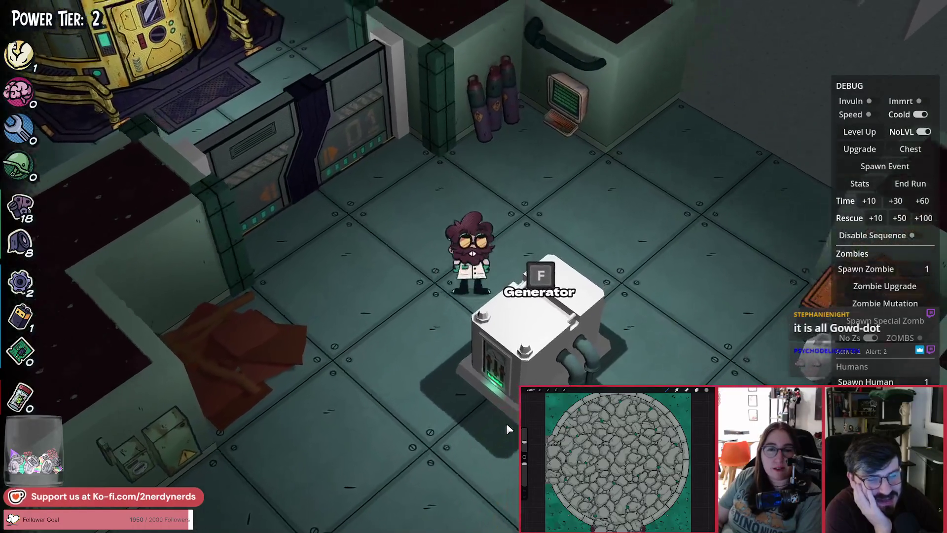
pyautogui.hotkey('w', 'd')
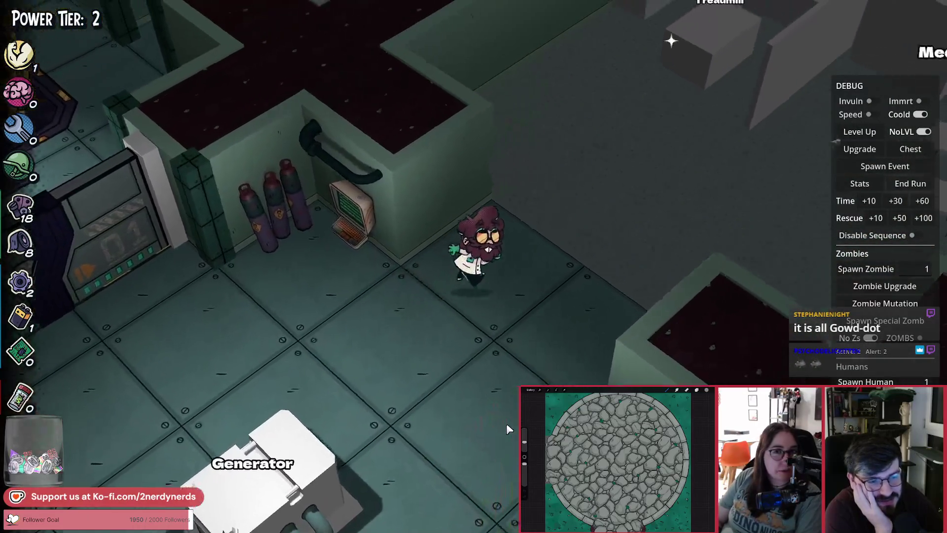
pyautogui.press('a')
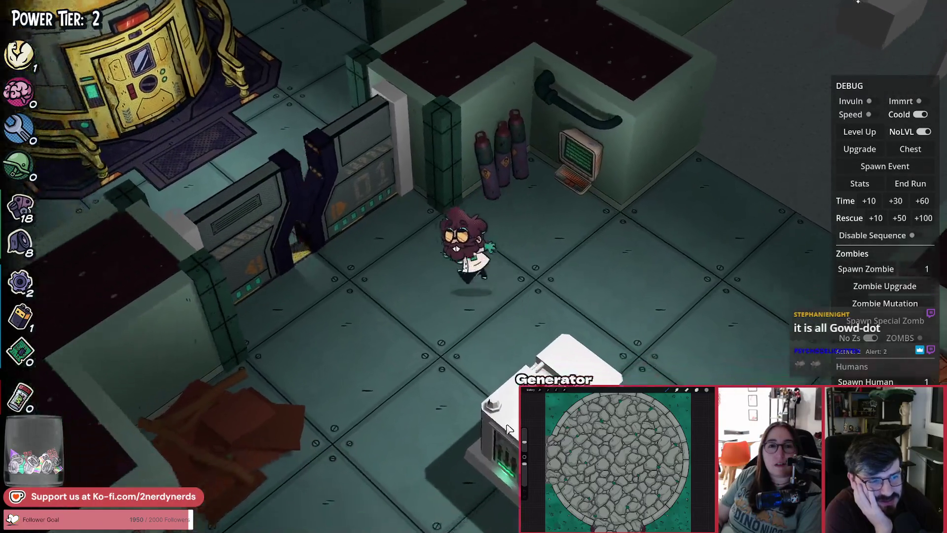
pyautogui.press('s')
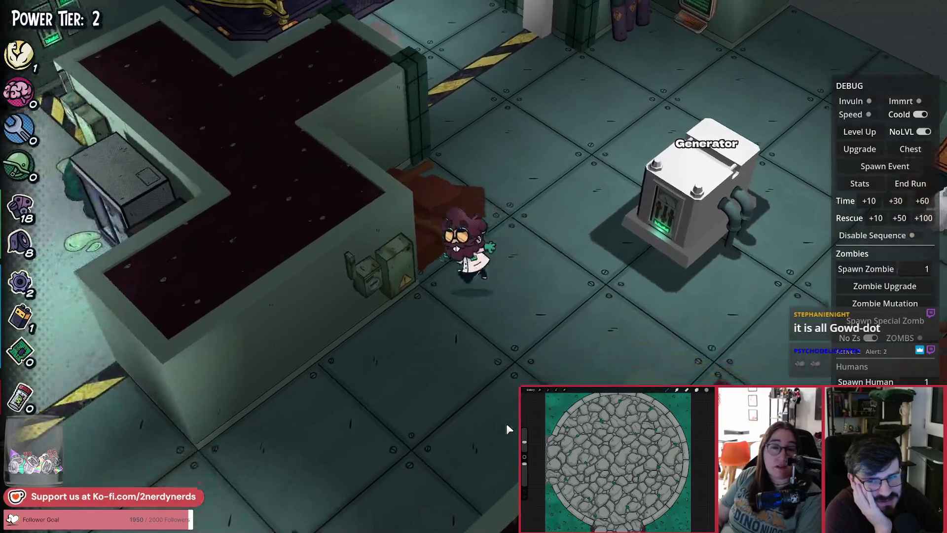
# Walk past the Chemistry Station to the Dart Gun Workbench, open its upgrades, then close them.
pyautogui.hotkey('s', 'a')
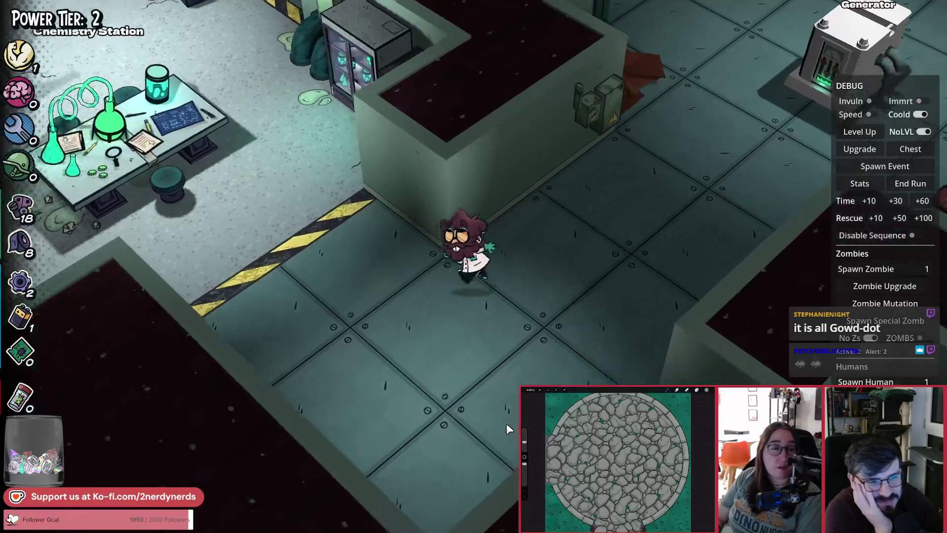
pyautogui.hotkey('w', 'a')
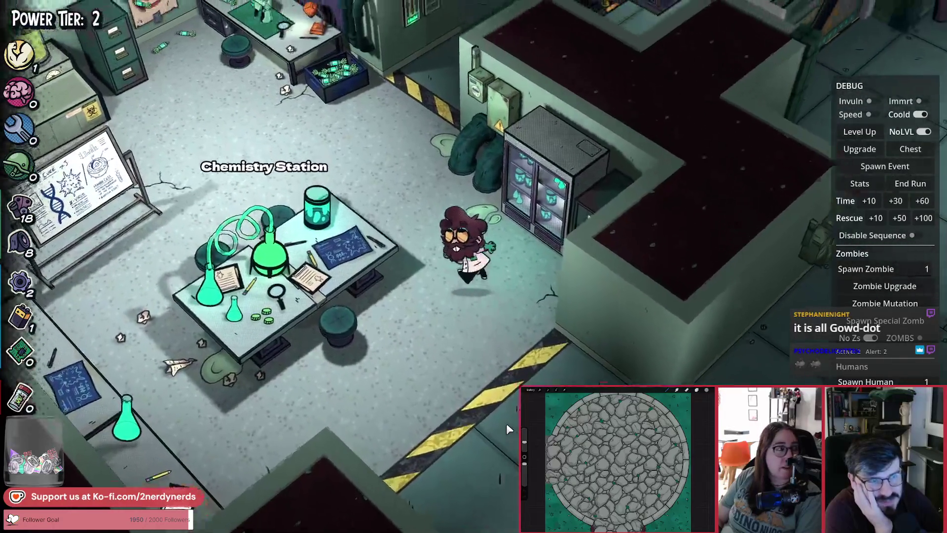
pyautogui.hotkey('w', 'a')
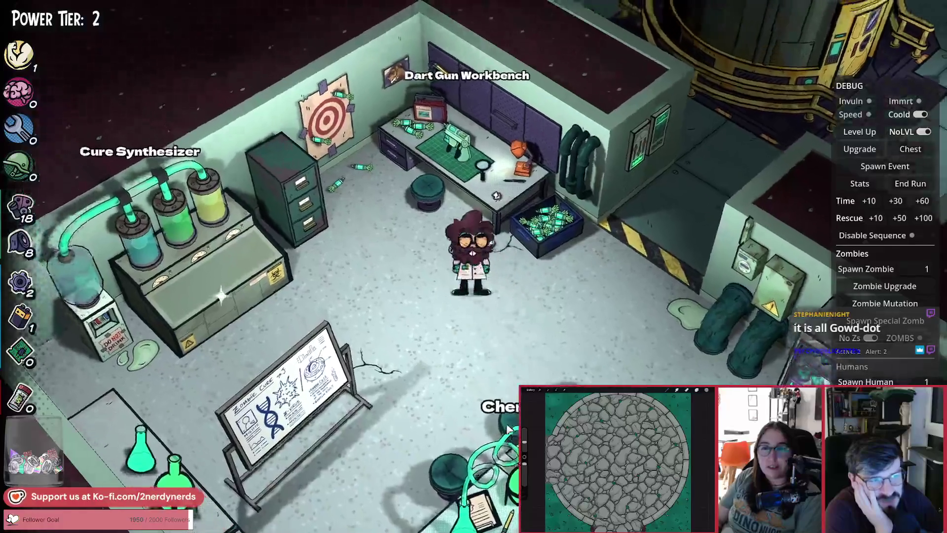
pyautogui.hotkey('w', 'a')
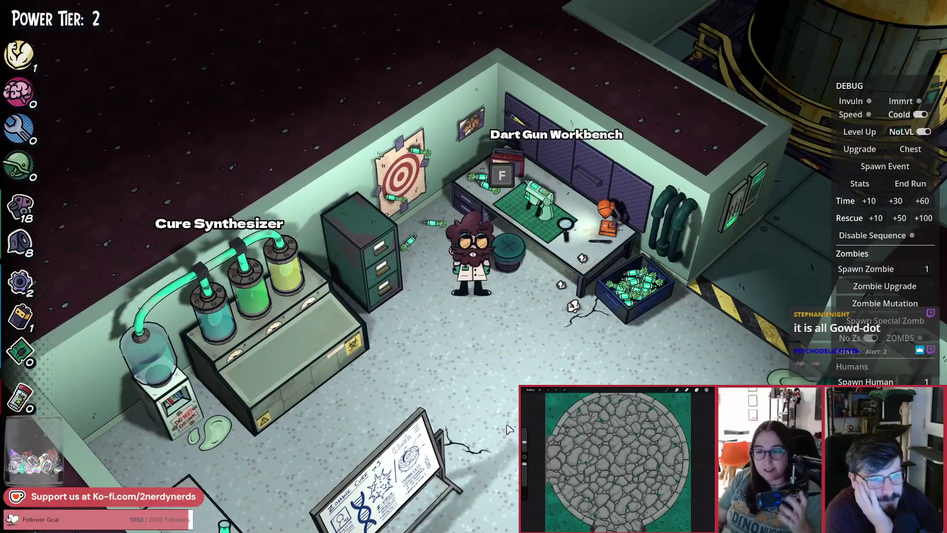
pyautogui.press('f')
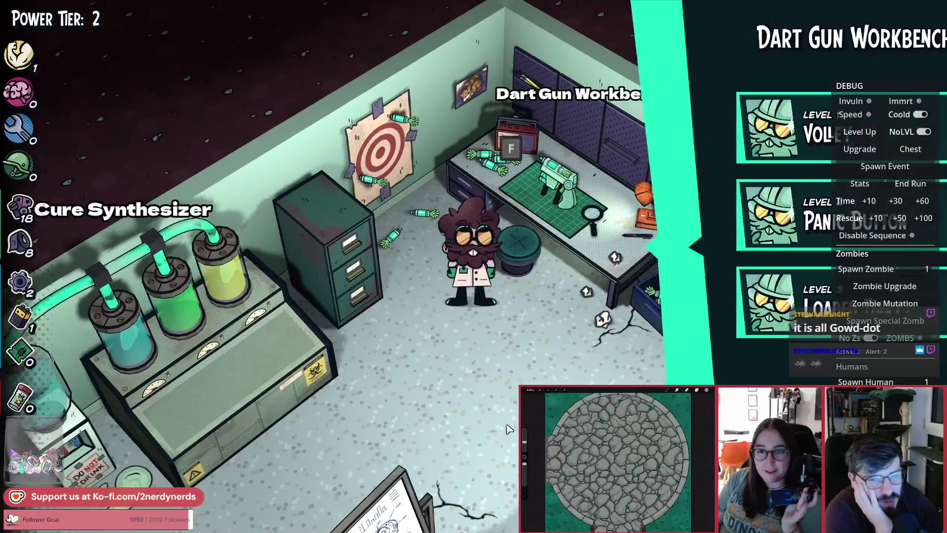
pyautogui.press('s')
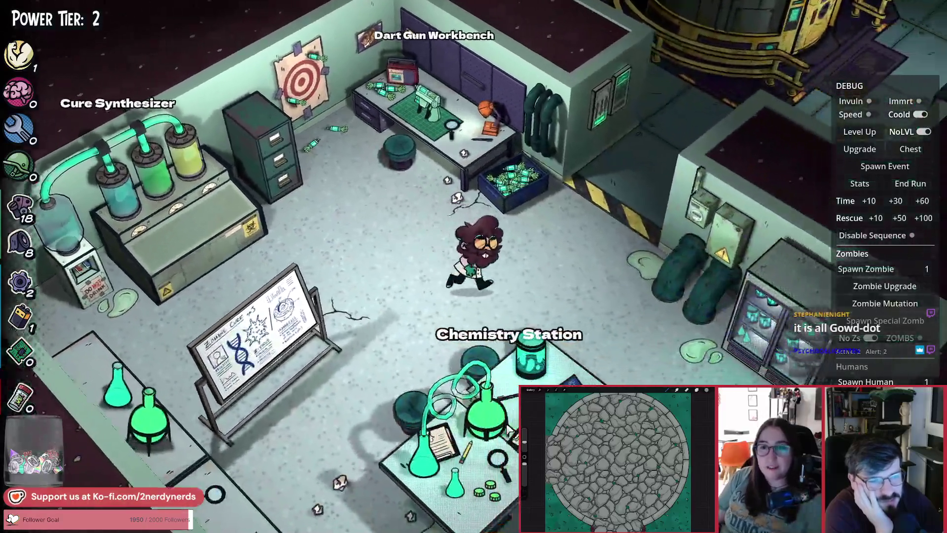
# Walk behind the lab wall past the reactor and Generator, then pause and quit the game.
pyautogui.press('d')
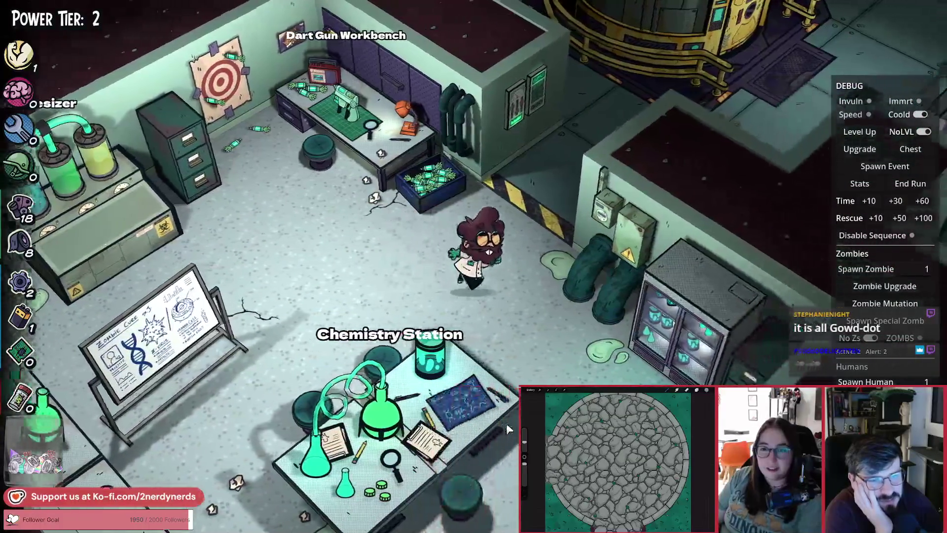
pyautogui.press('w')
pyautogui.press('d')
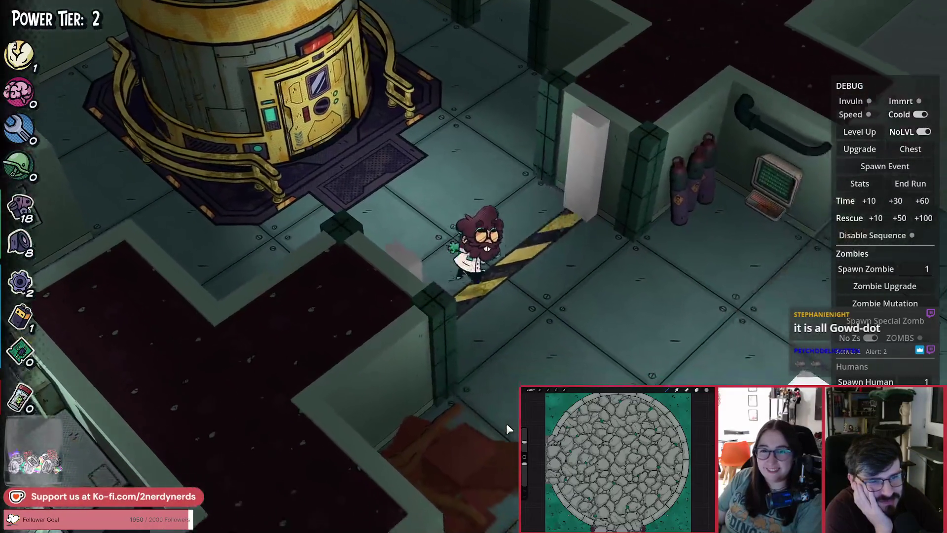
pyautogui.press('s')
pyautogui.press('s')
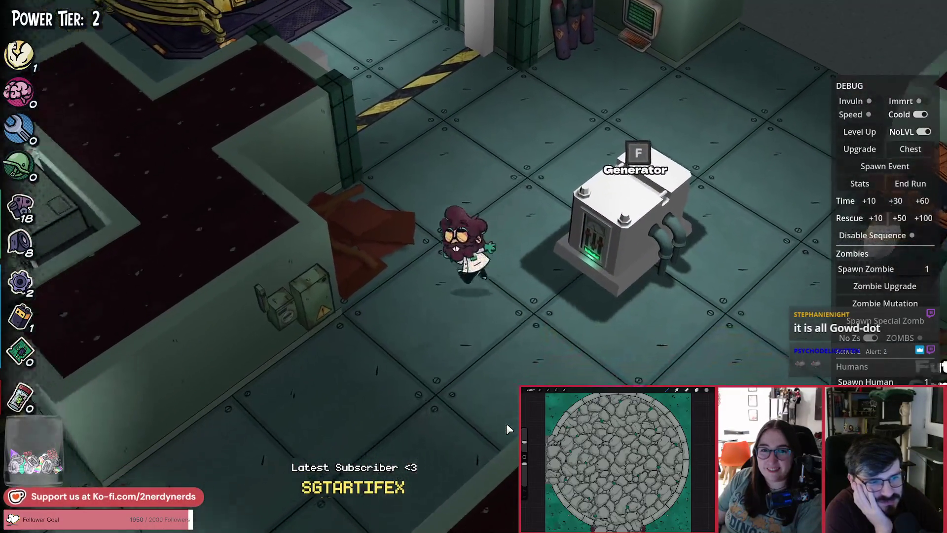
pyautogui.press('a')
pyautogui.press('a')
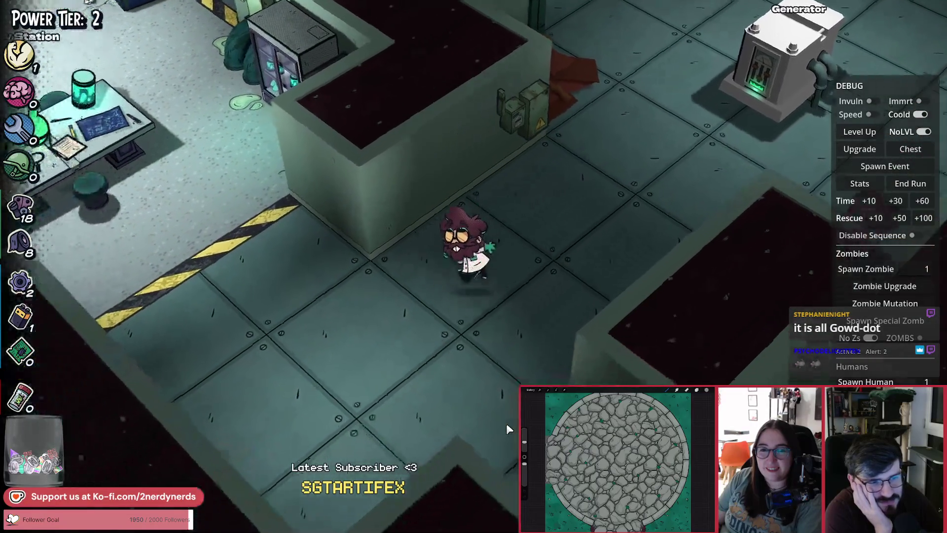
pyautogui.press('w')
pyautogui.press('a')
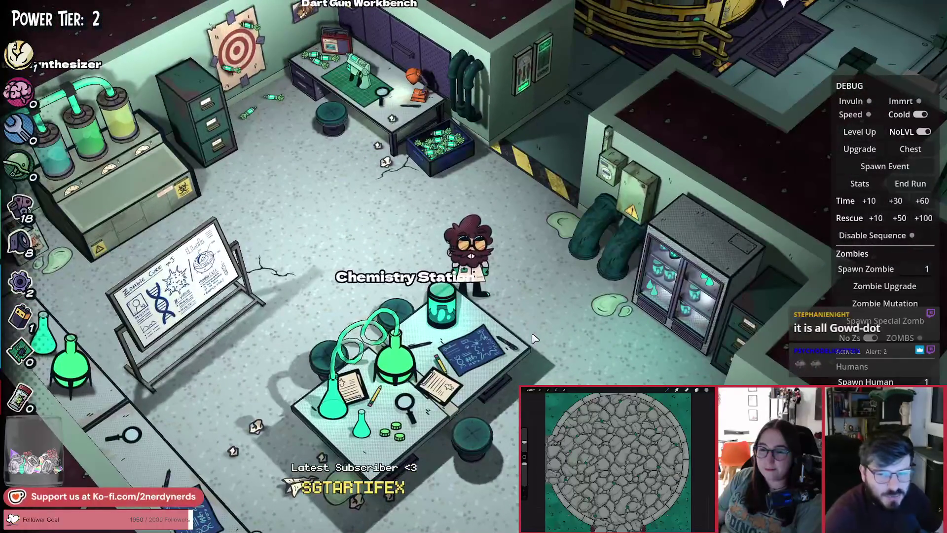
pyautogui.press('Escape')
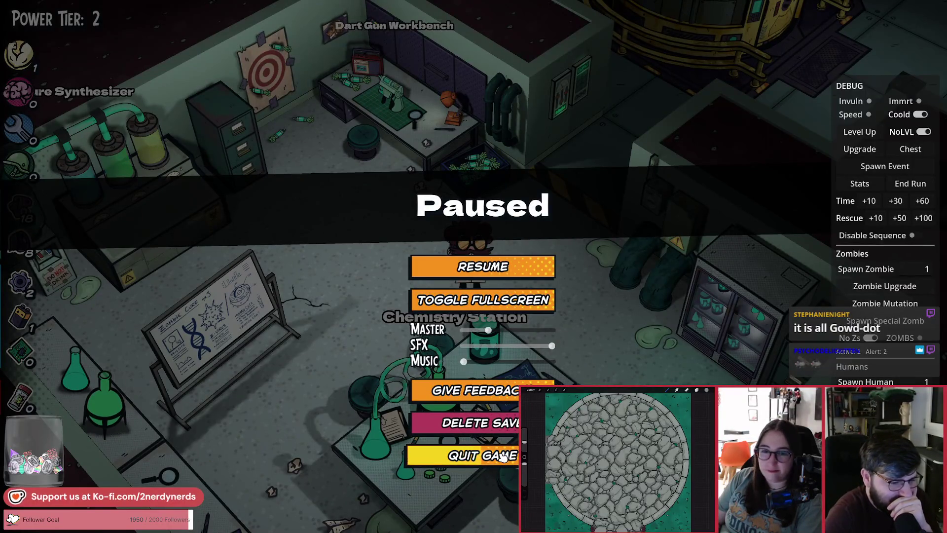
pyautogui.click(502, 456)
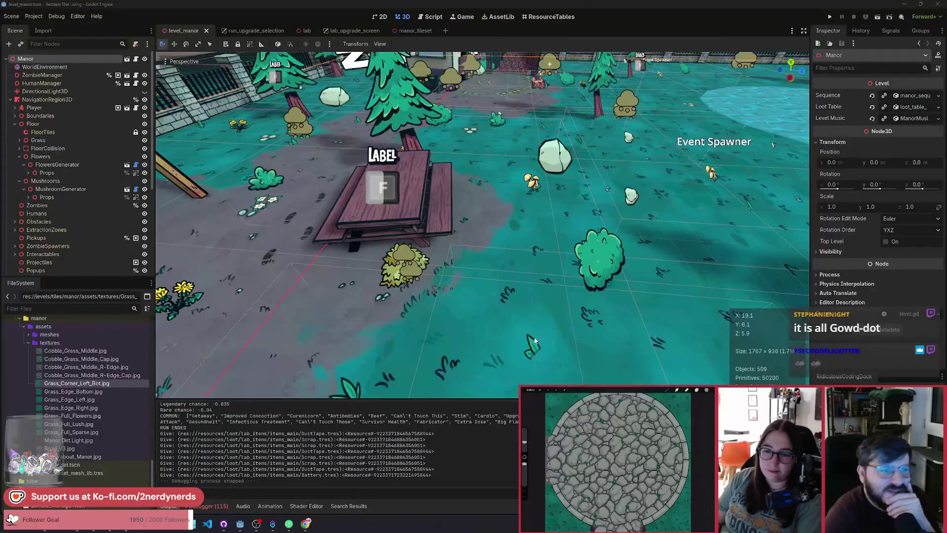
# Orbit and zoom out to look down on the cobblestone fountain roundabout and stone path.
pyautogui.moveTo(552, 263); pyautogui.dragTo(393, 274)
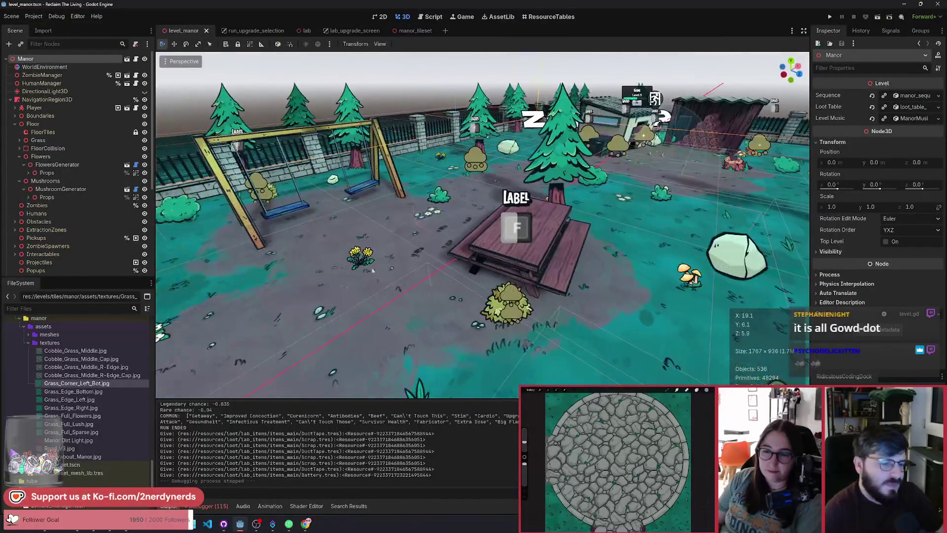
pyautogui.moveTo(586, 275)
pyautogui.mouseDown()
pyautogui.moveTo(547, 279)
pyautogui.moveTo(523, 301)
pyautogui.mouseUp()
pyautogui.scroll(-10, 582, 276)
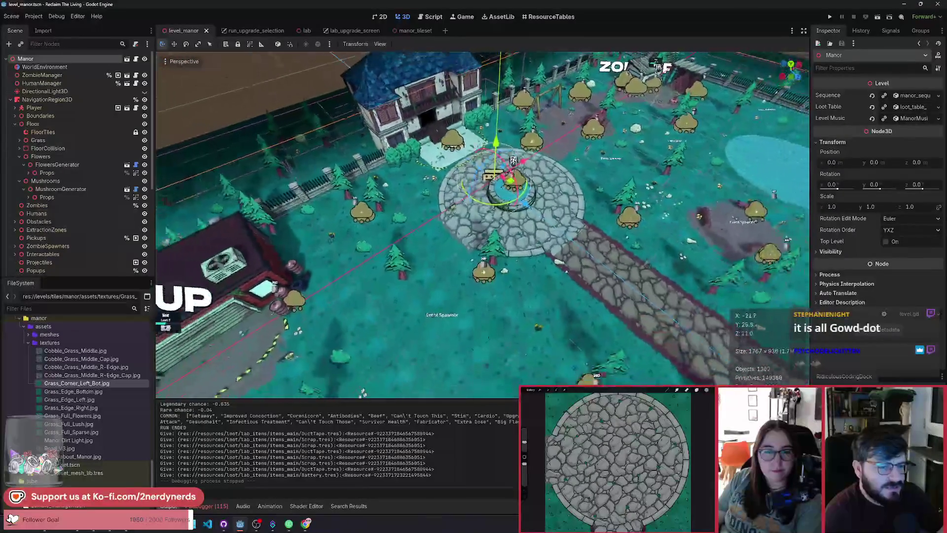